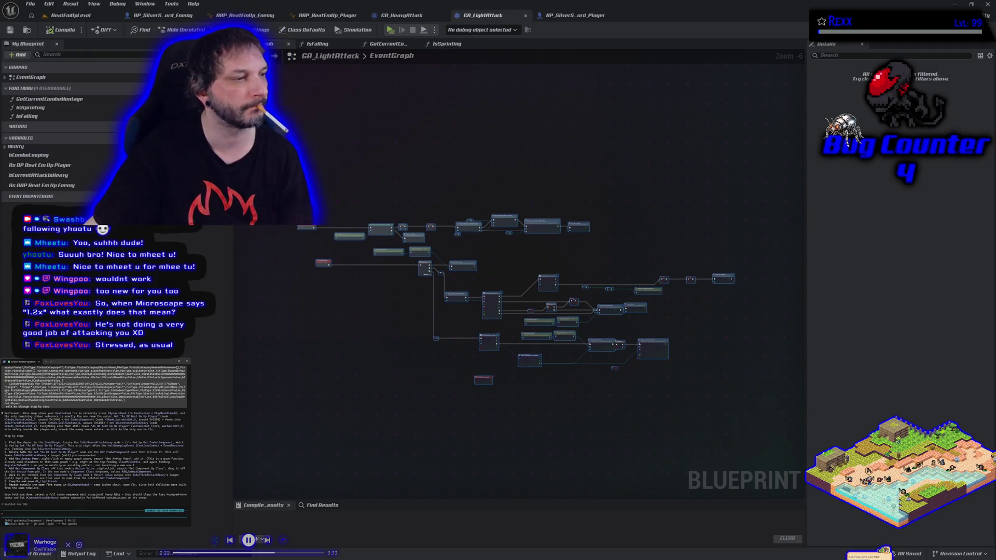
# Step: Paste a copy of Get Component by Class, fed by Get Avatar Pawn, into Is Buffered Attack Heavy
pyautogui.scroll(3, 358, 296)
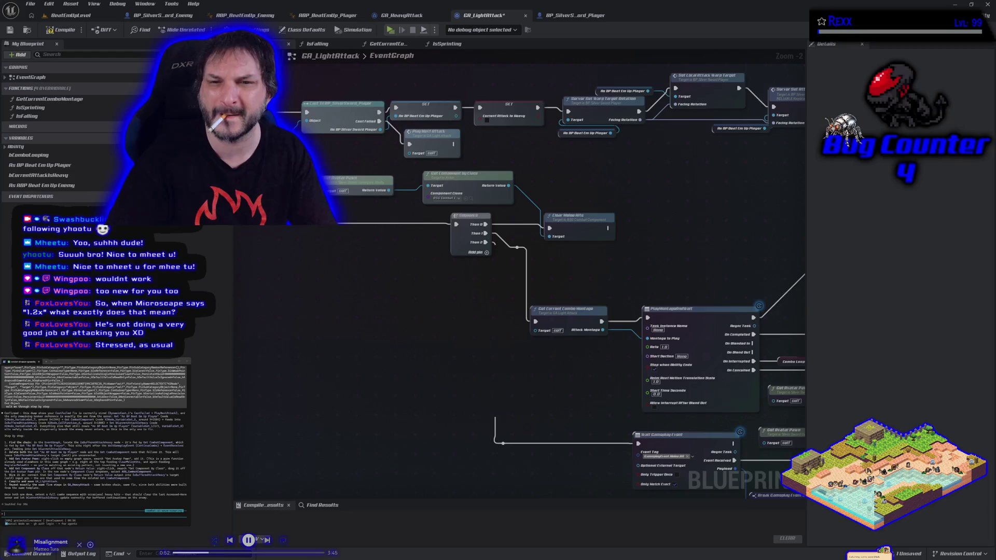
pyautogui.moveTo(710, 390)
pyautogui.mouseDown()
pyautogui.moveTo(673, 405)
pyautogui.moveTo(638, 399)
pyautogui.moveTo(453, 169)
pyautogui.moveTo(429, 171)
pyautogui.mouseUp()
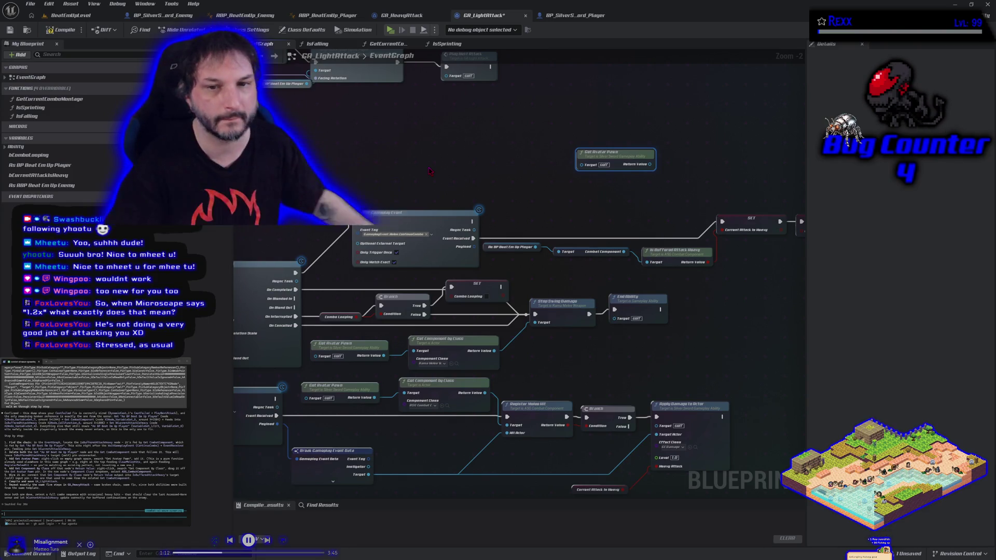
pyautogui.click(453, 397)
pyautogui.hotkey('ctrl', 'v')
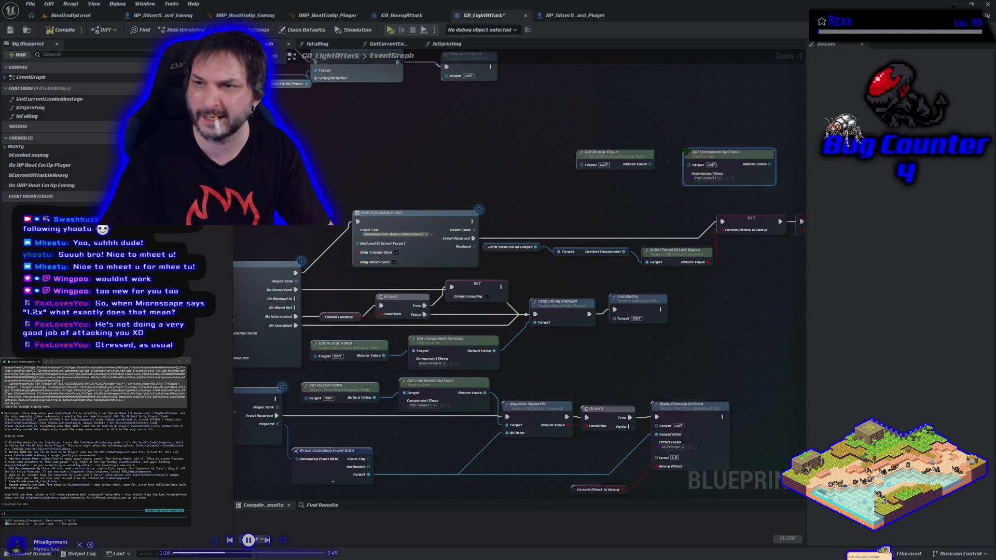
pyautogui.moveTo(649, 164)
pyautogui.mouseDown()
pyautogui.moveTo(689, 164)
pyautogui.moveTo(585, 191)
pyautogui.moveTo(558, 190)
pyautogui.moveTo(608, 180)
pyautogui.moveTo(466, 193)
pyautogui.moveTo(593, 166)
pyautogui.moveTo(459, 194)
pyautogui.mouseUp()
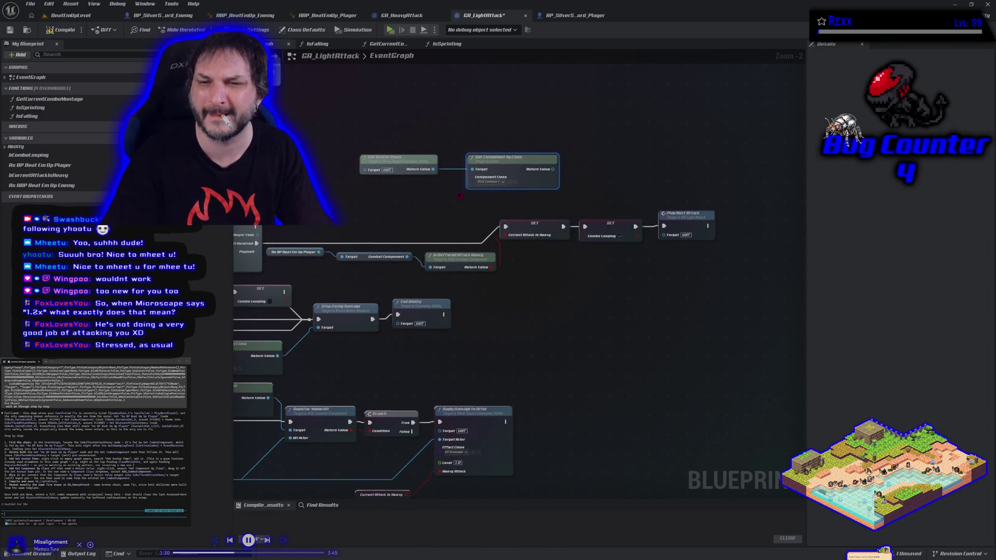
pyautogui.moveTo(553, 169); pyautogui.dragTo(439, 268)
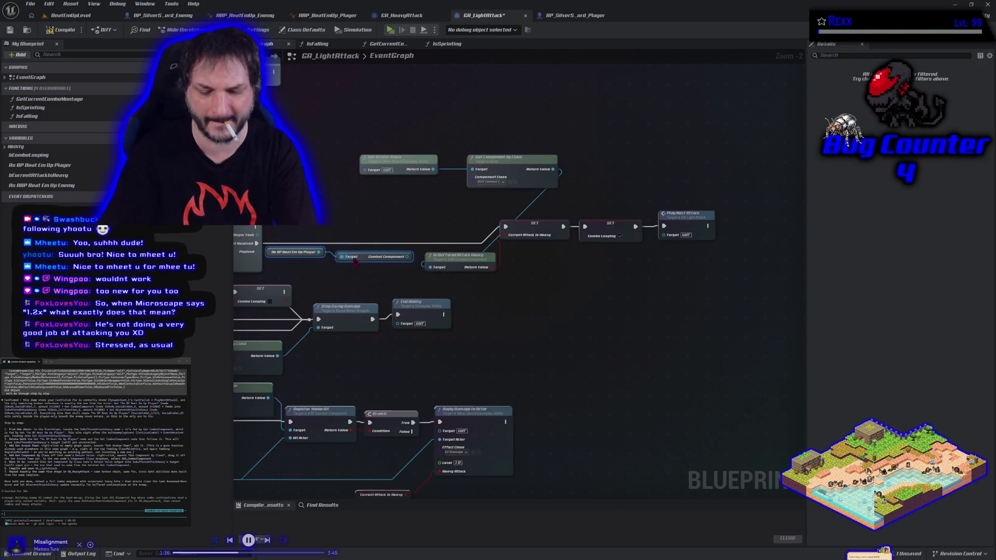
# Step: Delete the player cast nodes, rearrange the getters and downstream nodes, and compile GA_LightAttack
pyautogui.press('Delete')
pyautogui.moveTo(516, 164); pyautogui.dragTo(375, 261)
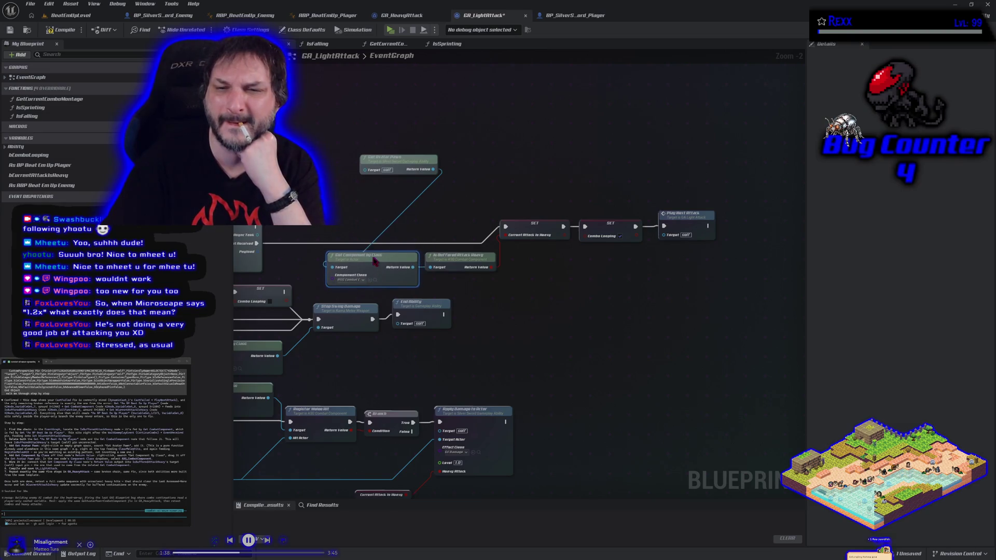
pyautogui.moveTo(386, 161)
pyautogui.mouseDown()
pyautogui.moveTo(332, 257)
pyautogui.moveTo(294, 265)
pyautogui.mouseUp()
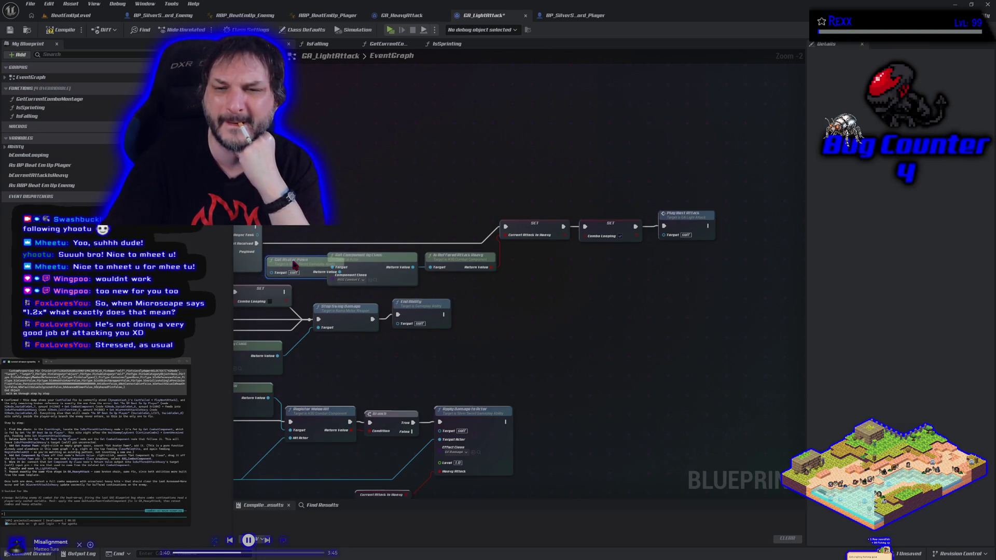
pyautogui.moveTo(396, 190)
pyautogui.mouseDown()
pyautogui.moveTo(573, 275)
pyautogui.moveTo(681, 277)
pyautogui.mouseUp()
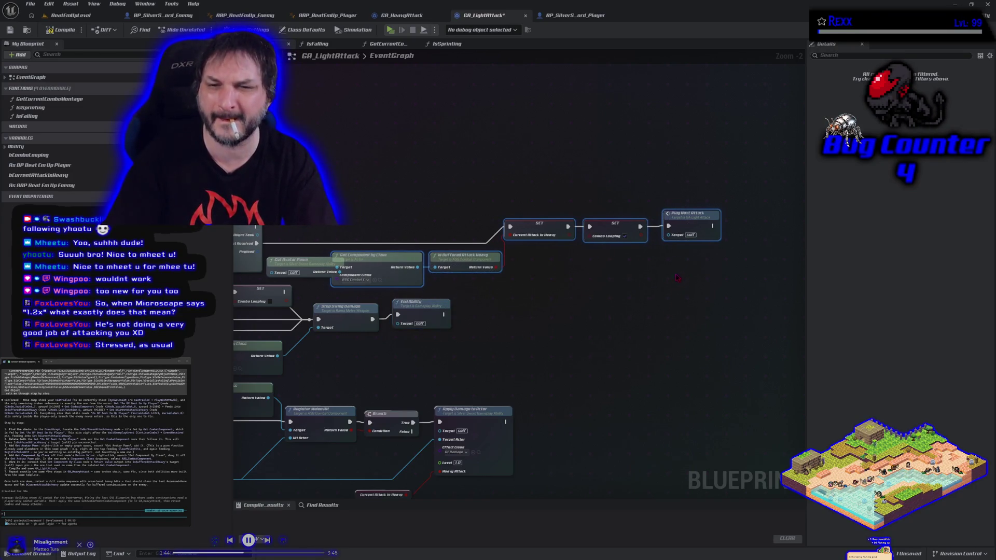
pyautogui.moveTo(611, 228); pyautogui.dragTo(640, 228)
pyautogui.click(61, 29)
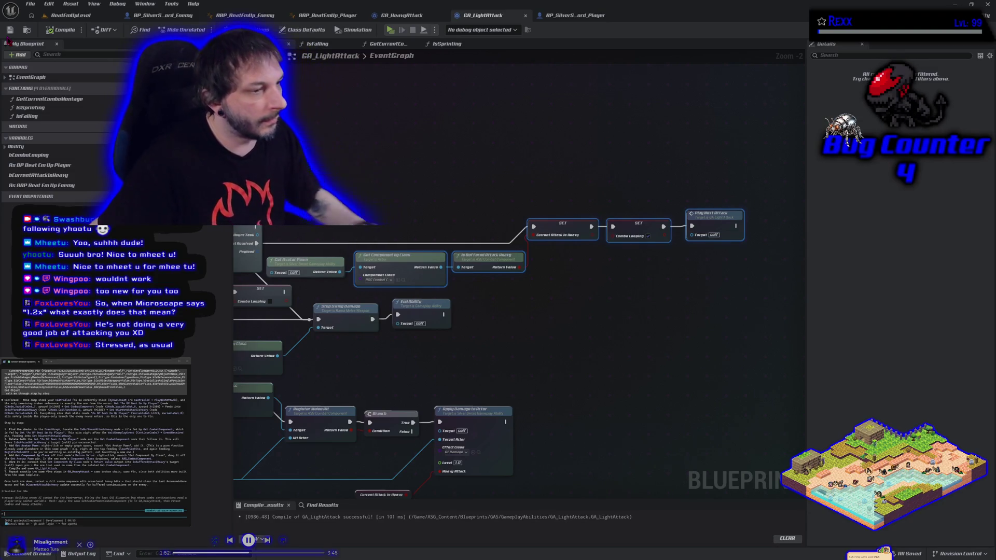
pyautogui.click(288, 258)
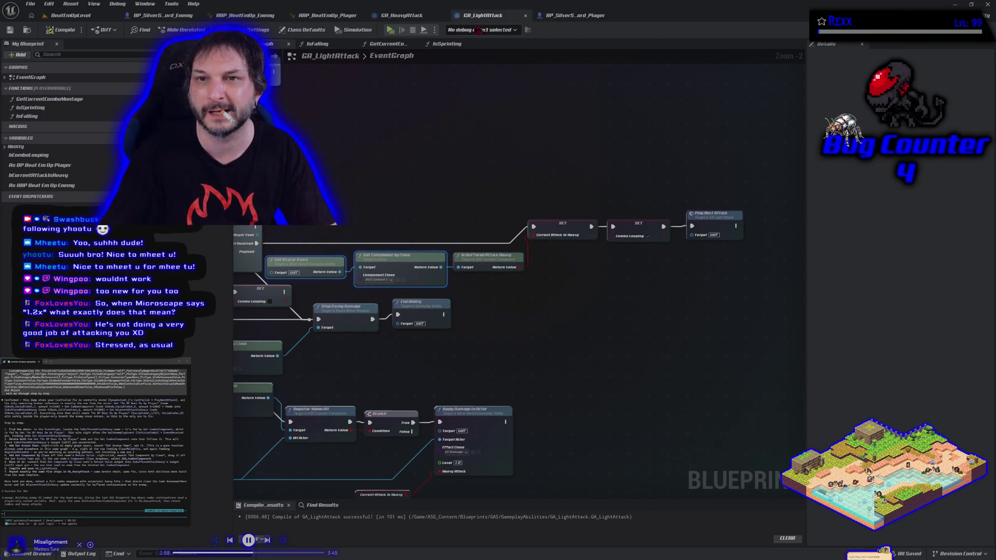
# Step: In GA_HeavyAttack, replace the player cast nodes with pasted Get Avatar Pawn and component getters, then compile
pyautogui.click(415, 17)
pyautogui.scroll(4, 526, 268)
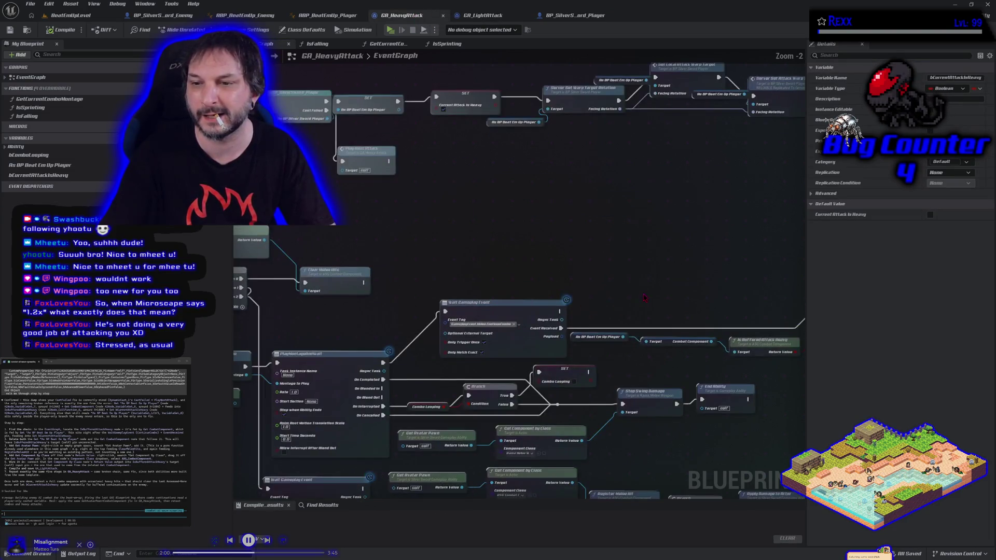
pyautogui.moveTo(495, 343); pyautogui.dragTo(538, 330)
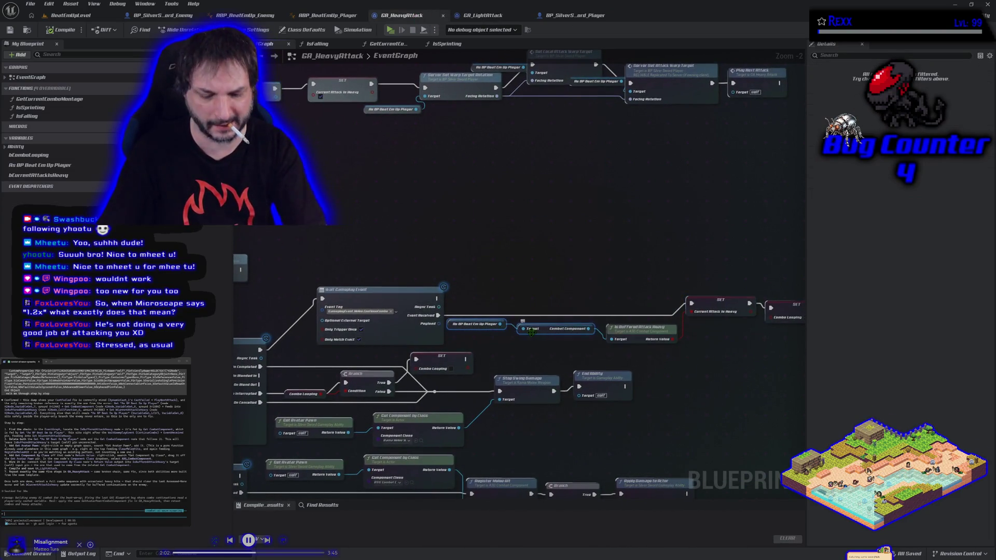
pyautogui.press('Delete')
pyautogui.hotkey('ctrl', 'v')
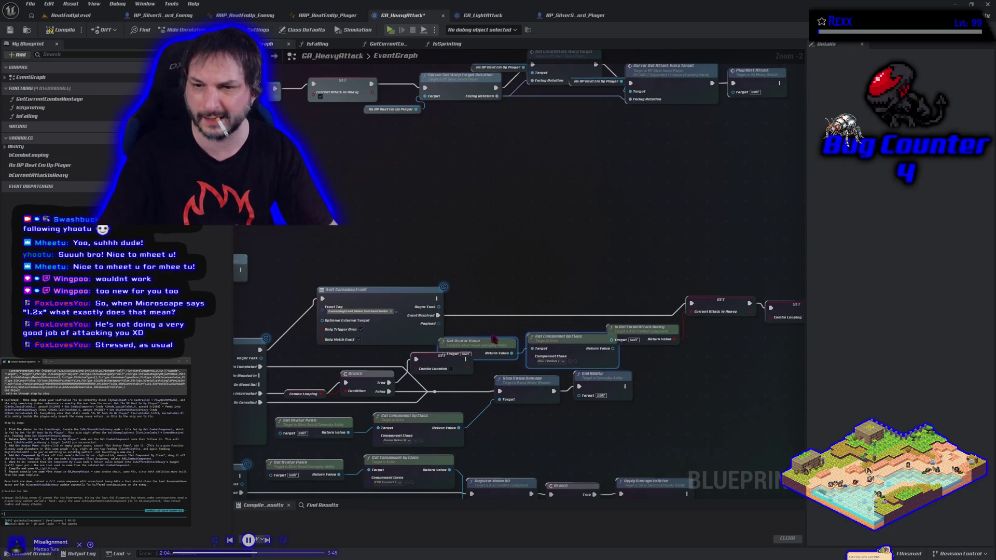
pyautogui.moveTo(544, 339)
pyautogui.mouseDown()
pyautogui.moveTo(550, 319)
pyautogui.moveTo(674, 326)
pyautogui.moveTo(761, 352)
pyautogui.mouseUp()
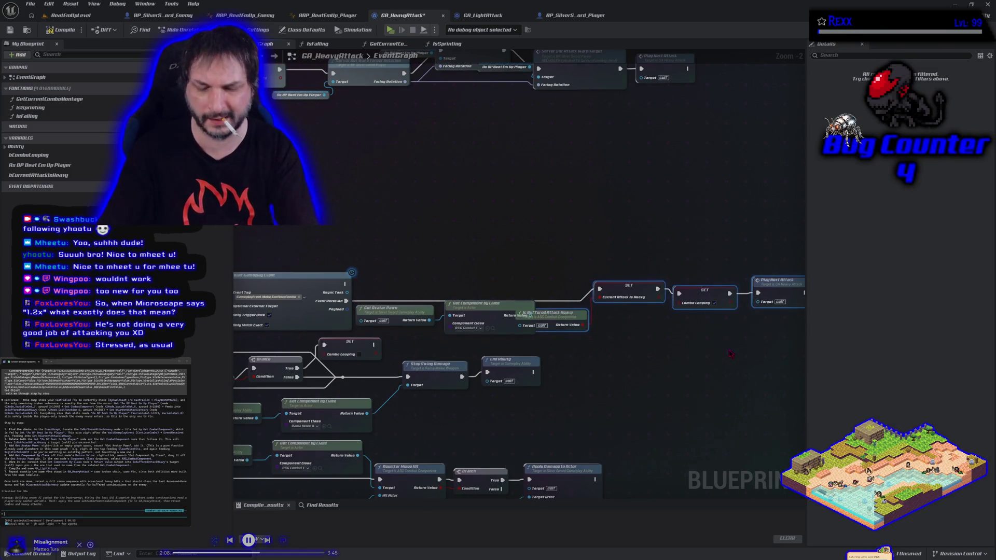
pyautogui.moveTo(517, 325); pyautogui.dragTo(552, 325)
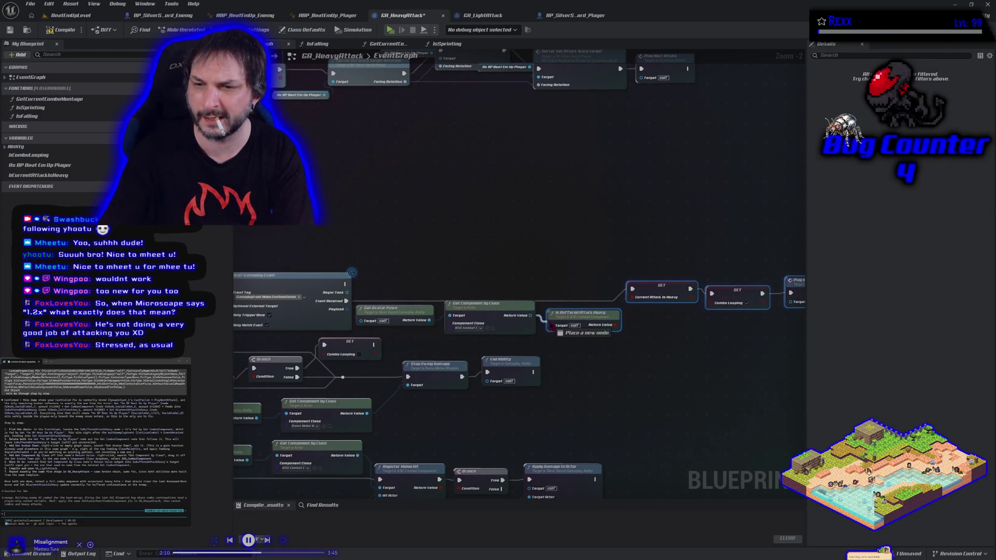
pyautogui.click(51, 32)
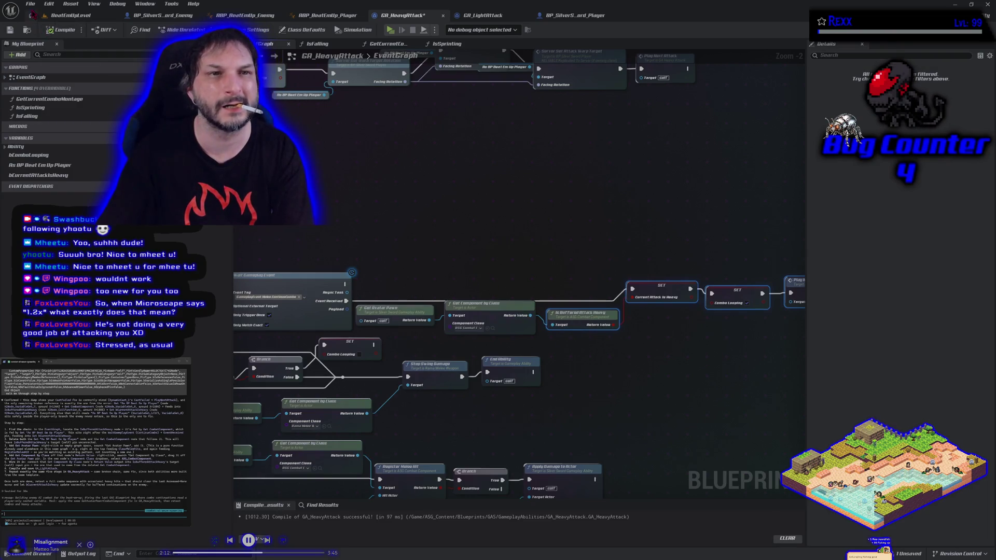
pyautogui.click(65, 20)
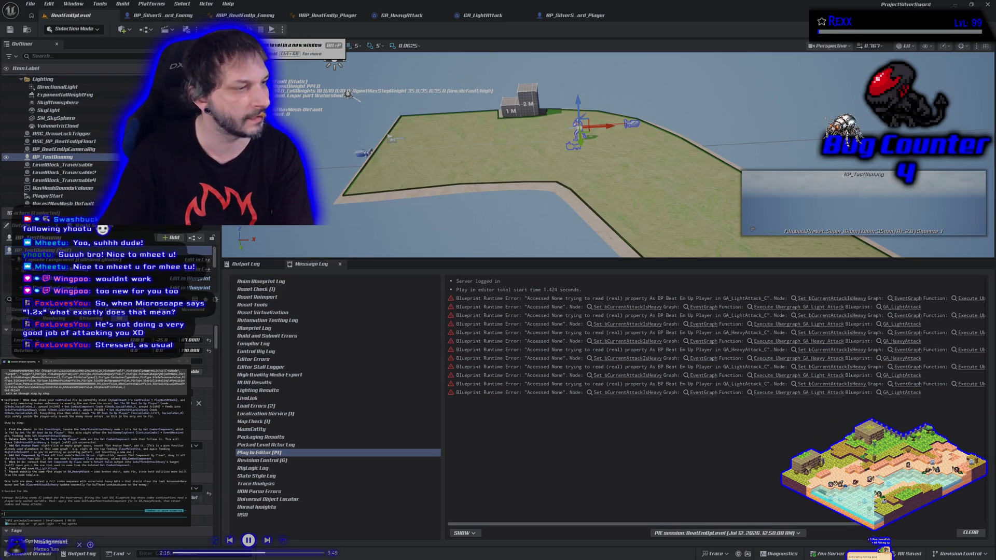
# Step: Play BeatEmUpLevel in a new editor window
pyautogui.click(271, 30)
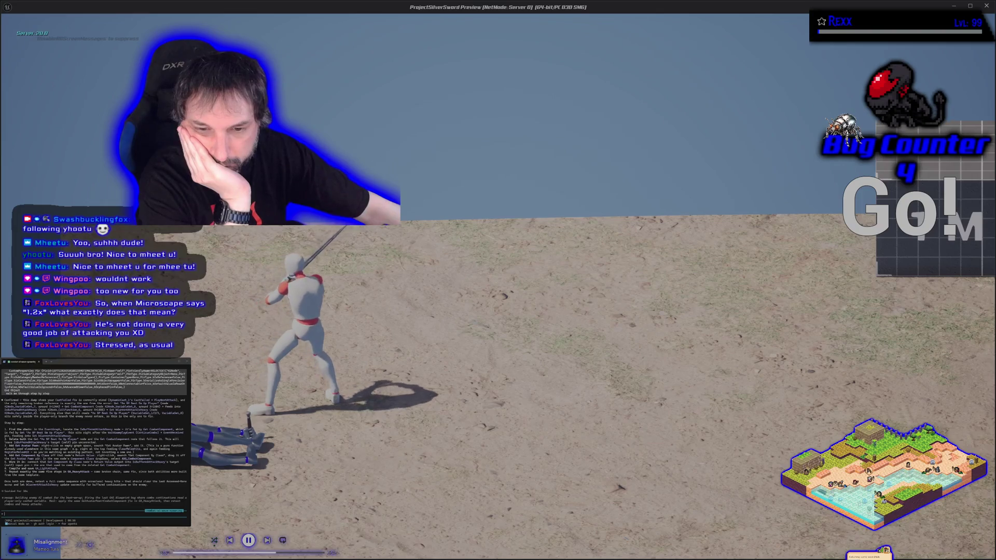
# Step: Restart play three times with Alt+P to test attacks, ending each session with Esc
pyautogui.press('Escape')
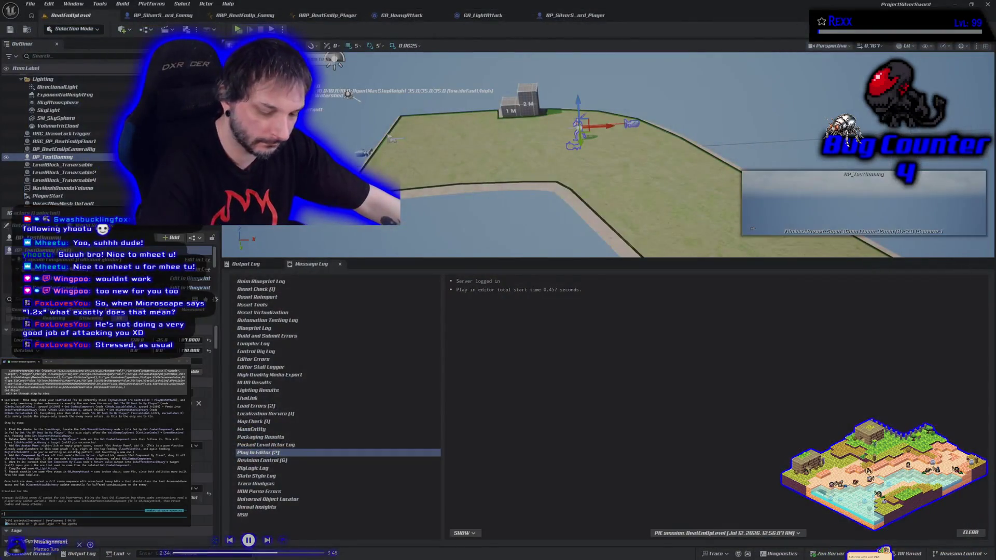
pyautogui.hotkey('alt', 'p')
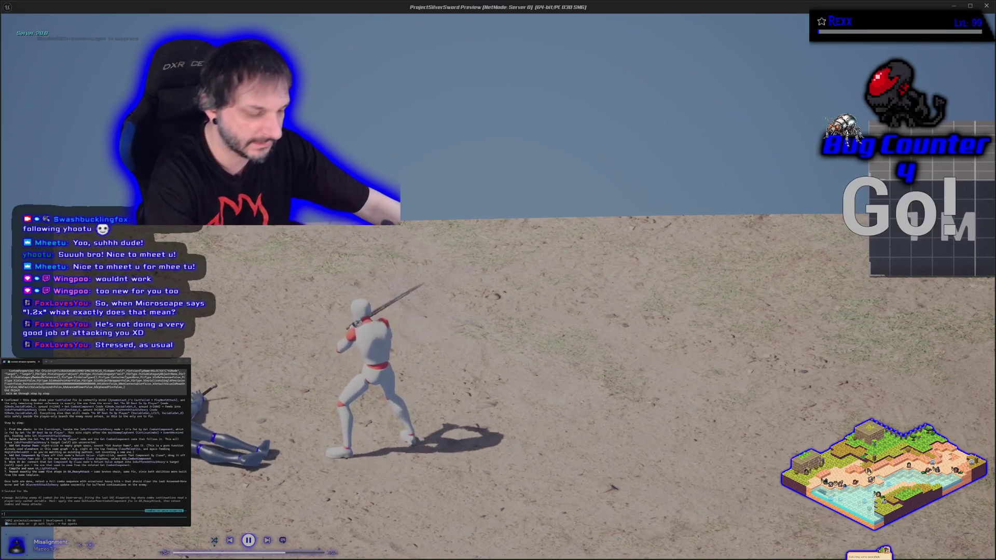
pyautogui.press('Escape')
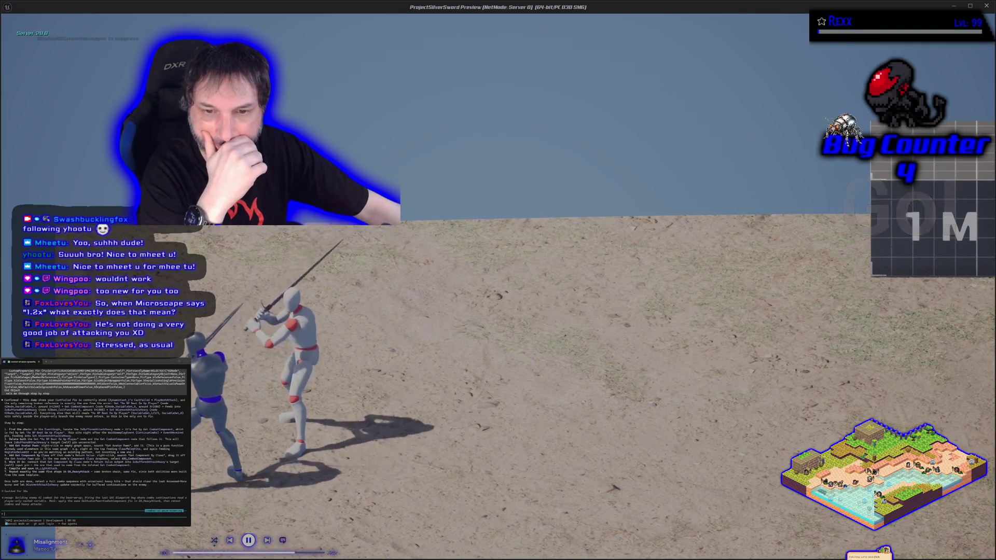
pyautogui.press('Escape')
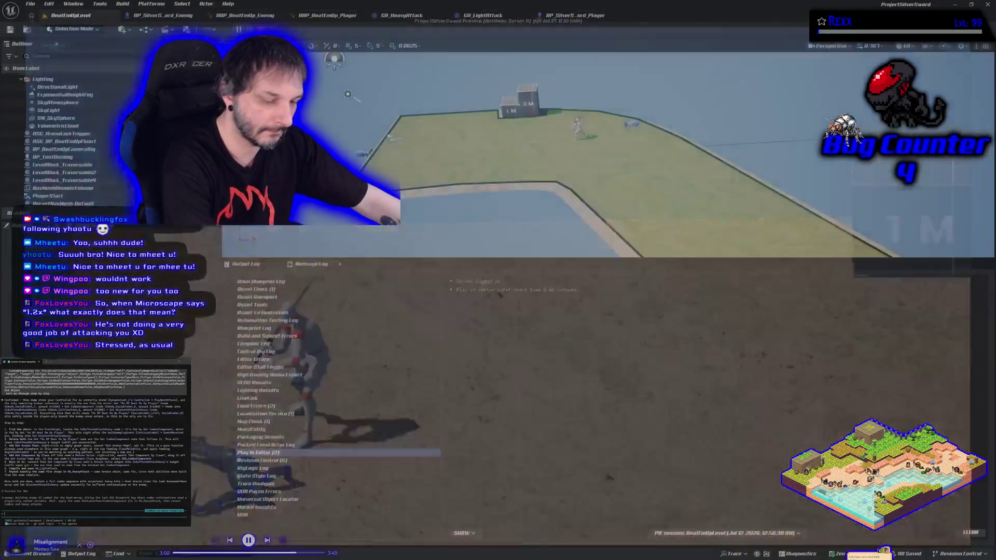
pyautogui.hotkey('alt', 'p')
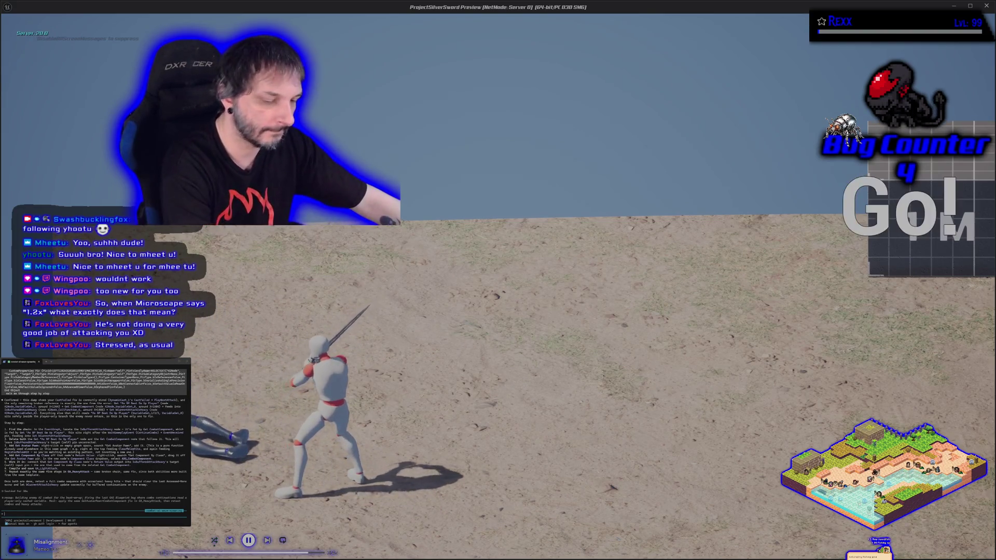
pyautogui.press('Escape')
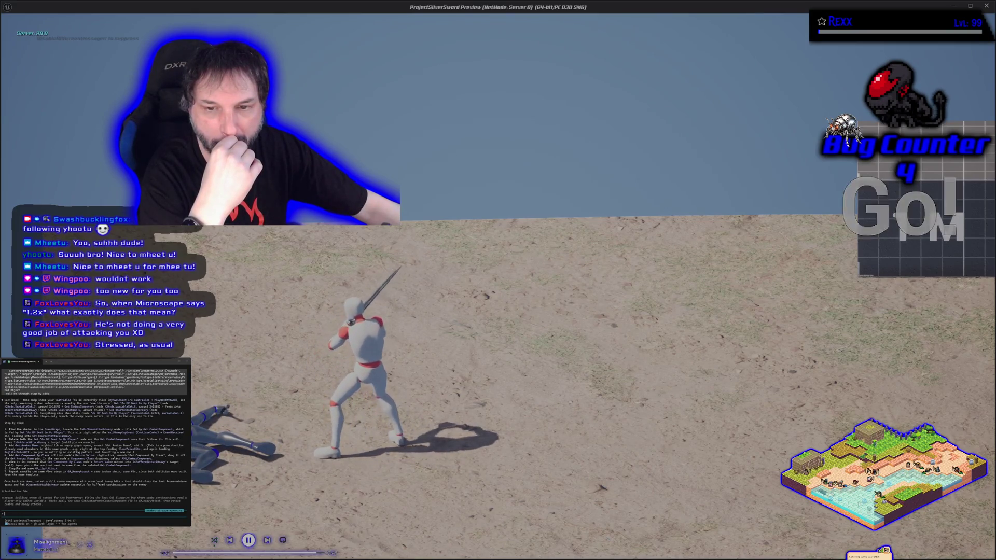
pyautogui.press('Escape')
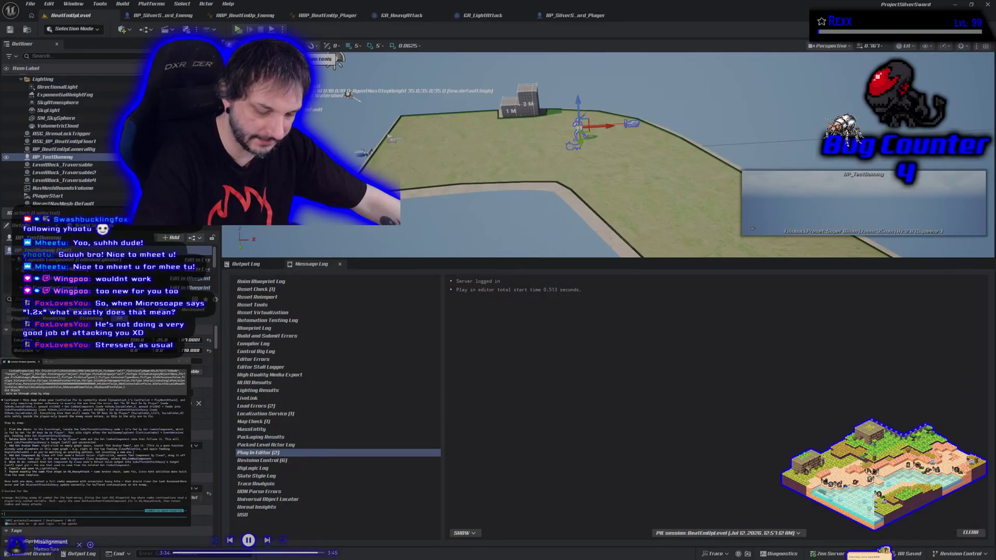
pyautogui.hotkey('alt', 'p')
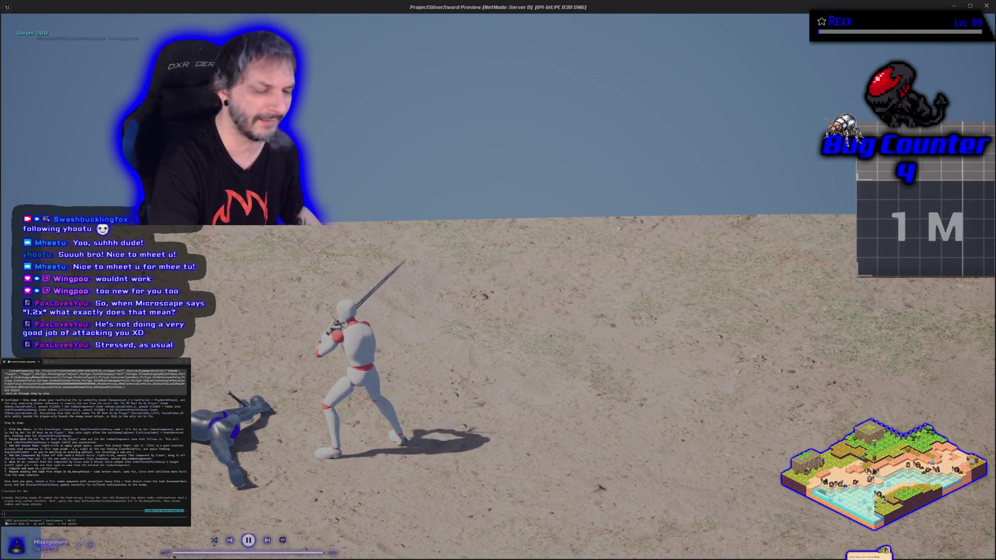
pyautogui.press('Escape')
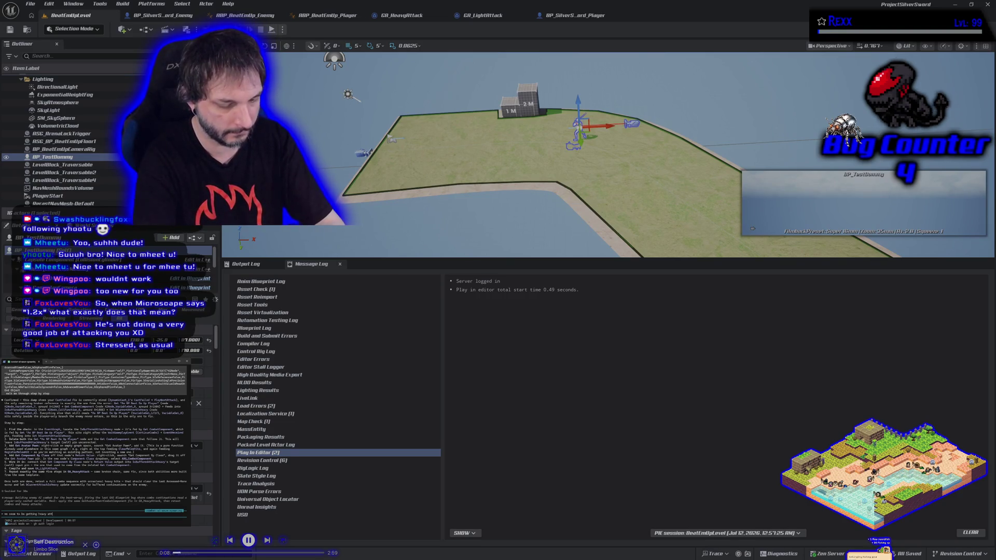
# Step: Tell the assistant heavy attacks work, confirm the warping component, and type 'I did that in both, testing now'
pyautogui.press('Return')
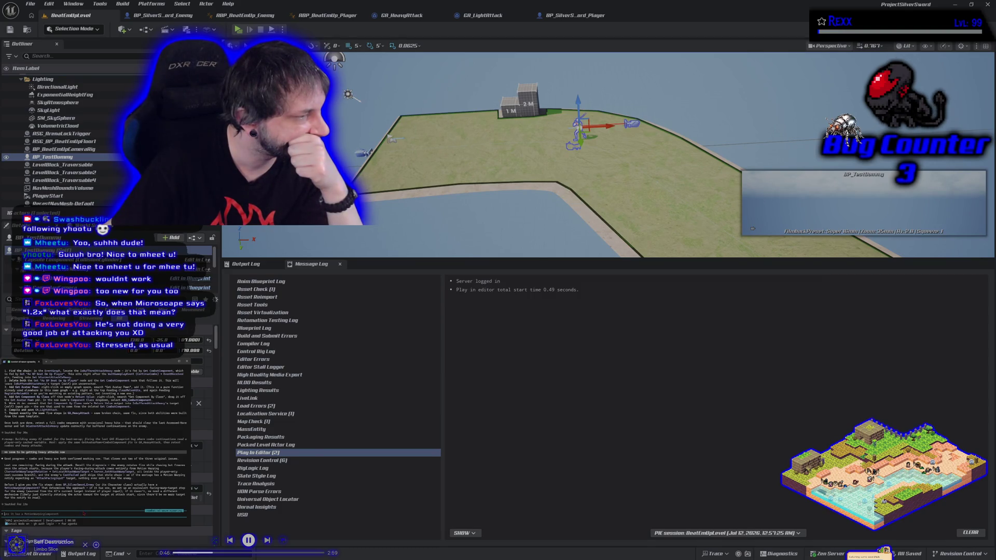
pyautogui.write('yes it has a motion warping component.')
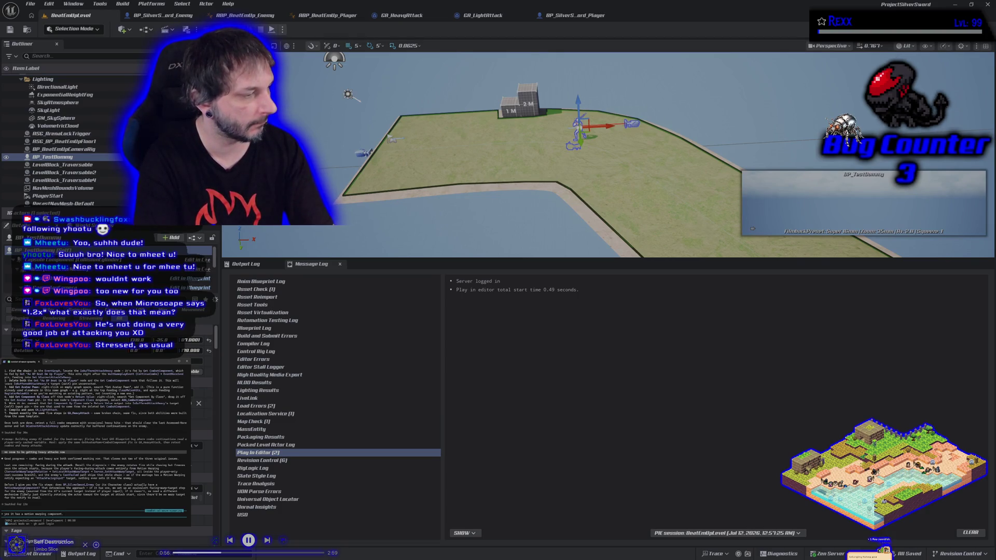
pyautogui.press('Return')
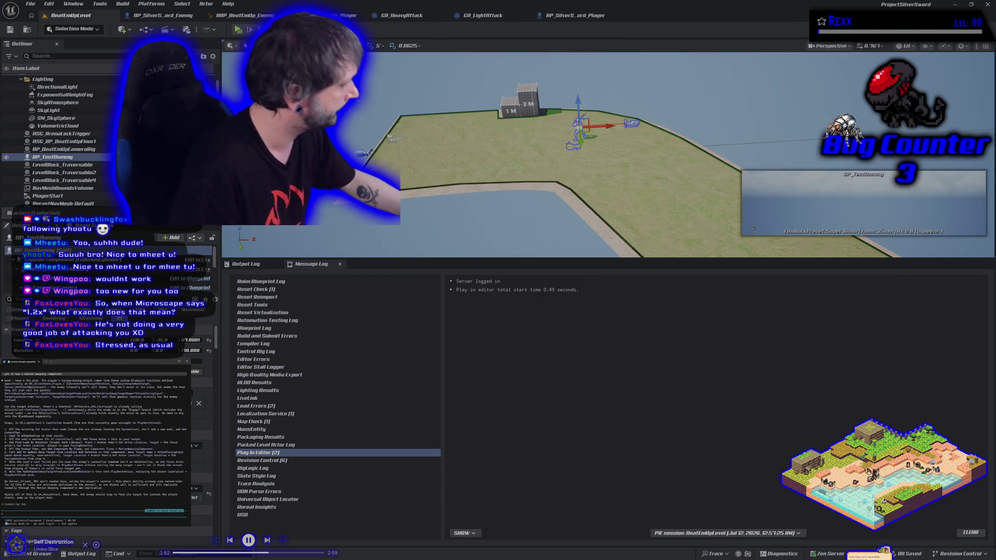
pyautogui.write('I did that in both, testing now')
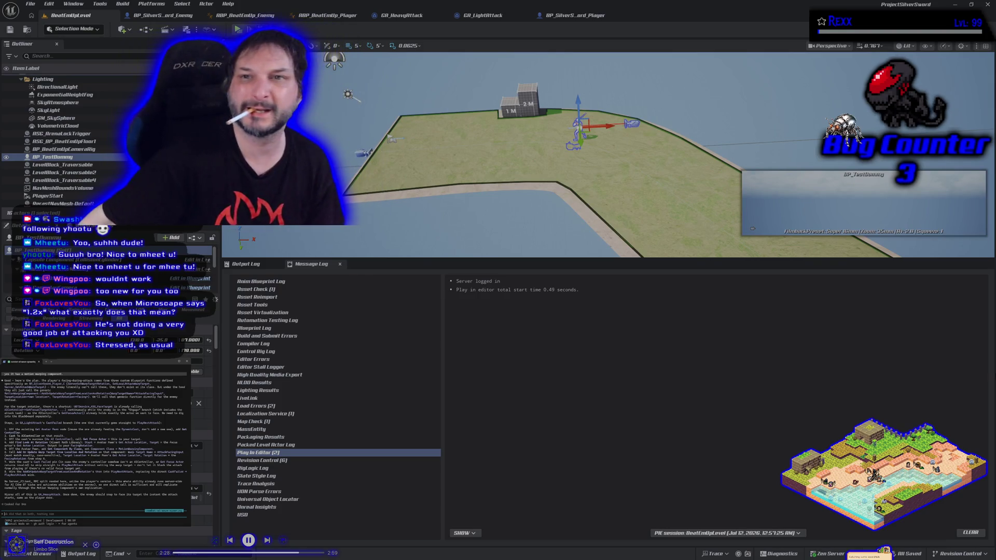
# Step: Switch to GA_LightAttack and pan to the PlayMontage and Wait Gameplay Event nodes
pyautogui.click(482, 15)
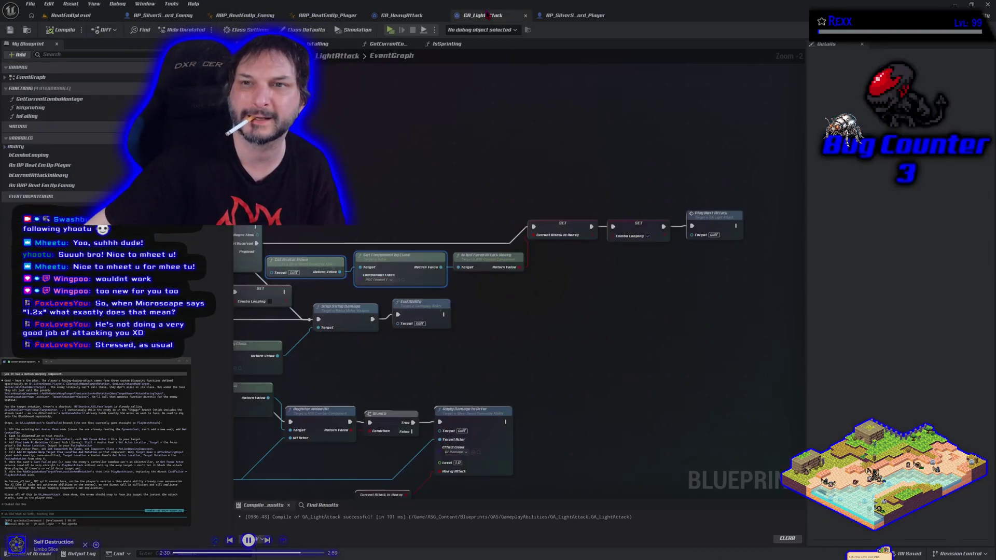
pyautogui.moveTo(440, 71)
pyautogui.mouseDown()
pyautogui.moveTo(560, 140)
pyautogui.moveTo(461, 176)
pyautogui.mouseUp()
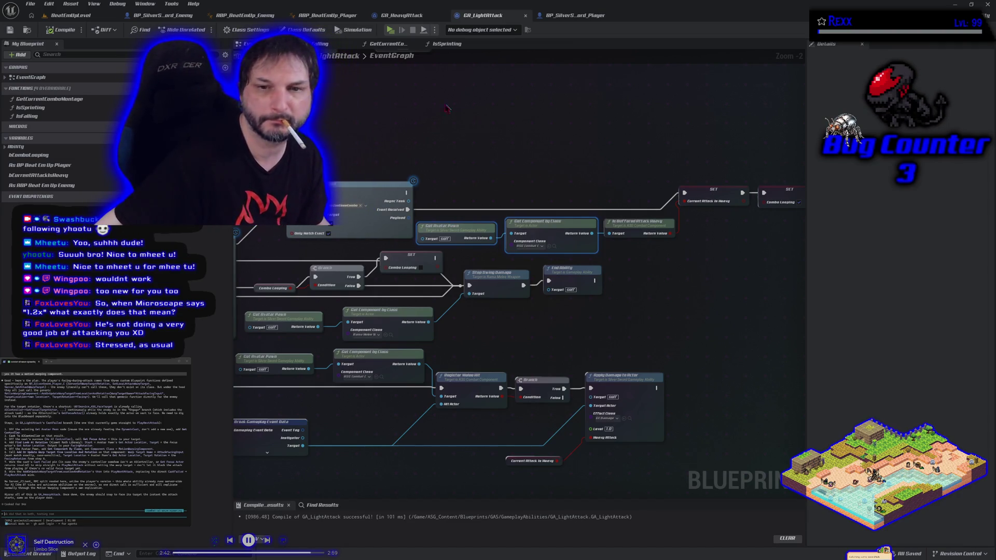
pyautogui.moveTo(454, 184)
pyautogui.mouseDown()
pyautogui.moveTo(527, 136)
pyautogui.moveTo(549, 150)
pyautogui.moveTo(602, 340)
pyautogui.mouseUp()
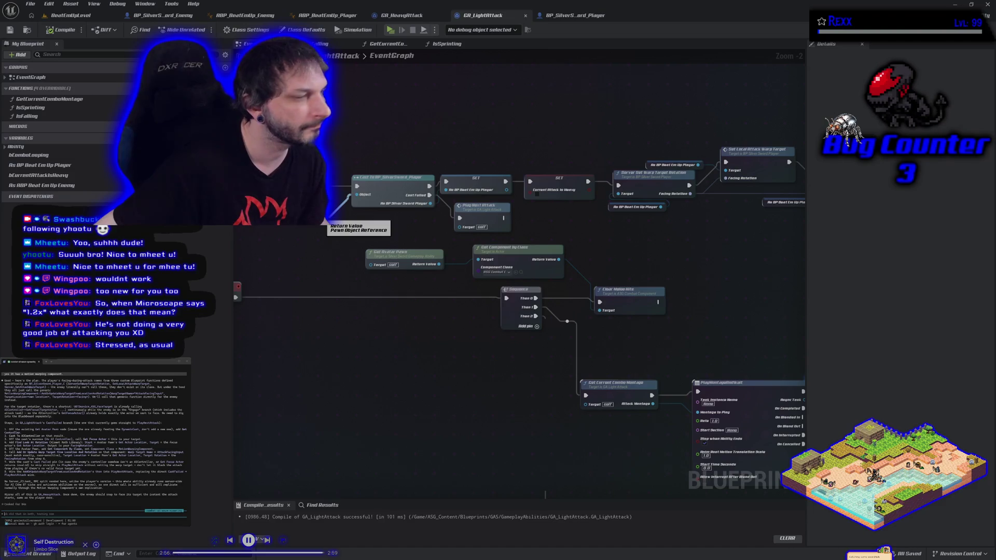
pyautogui.moveTo(328, 222); pyautogui.dragTo(338, 229)
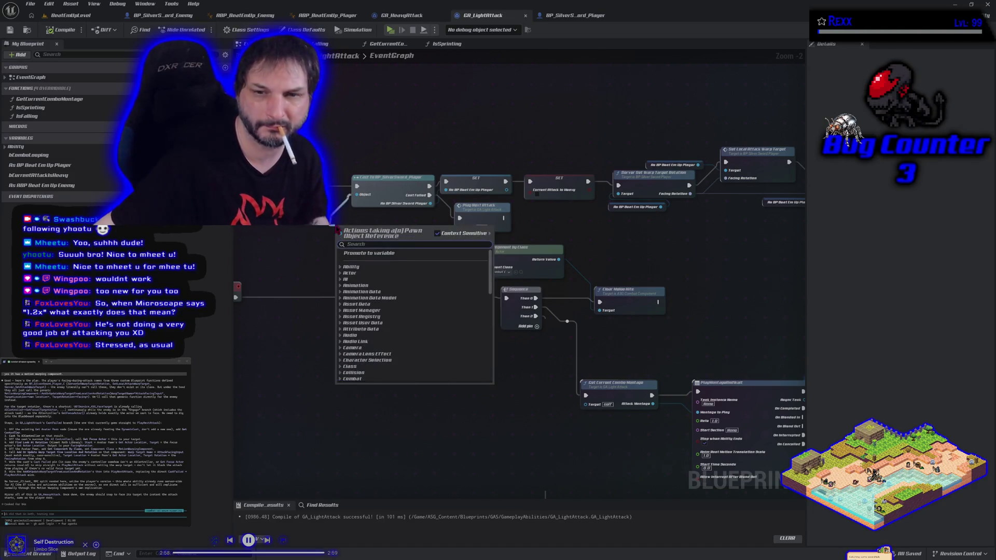
pyautogui.write('cast to ai')
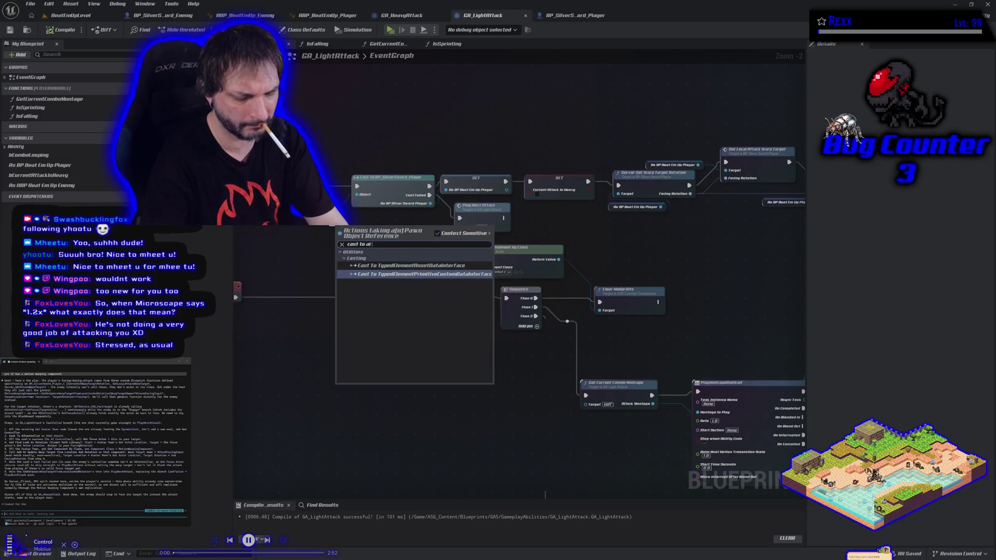
pyautogui.write(' contr')
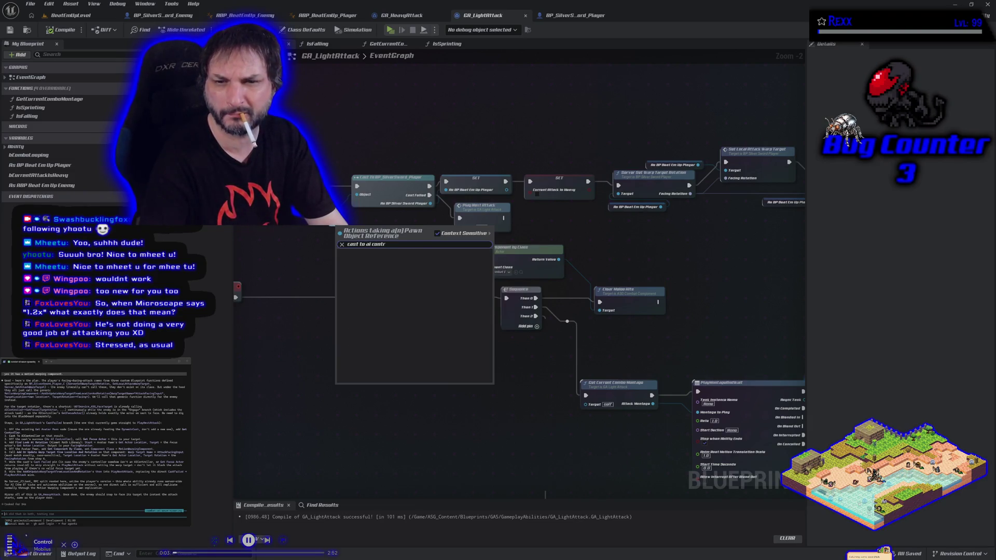
pyautogui.click(315, 240)
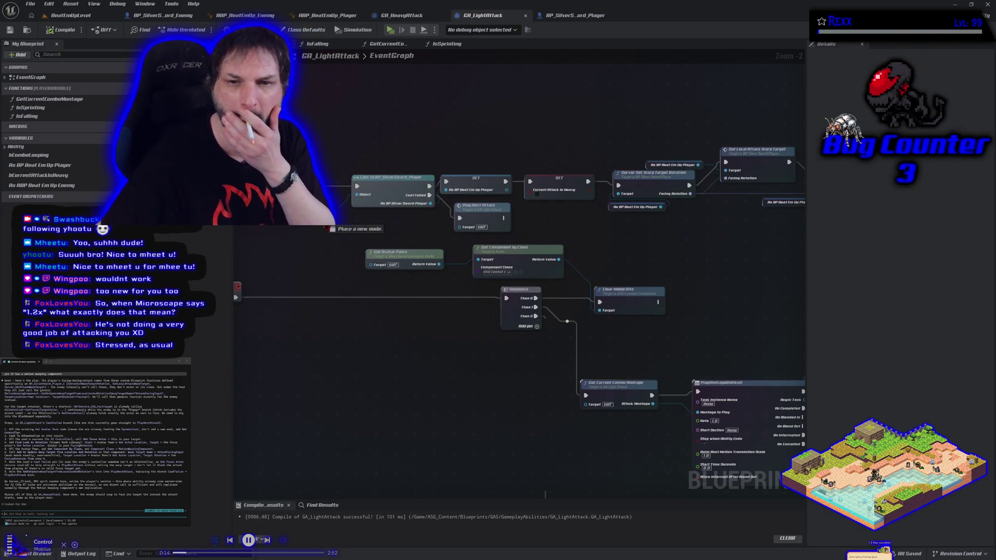
# Step: Add Get Controller from the avatar pawn and a Cast To AIController node from it
pyautogui.moveTo(438, 264); pyautogui.dragTo(336, 228)
pyautogui.write('get controller')
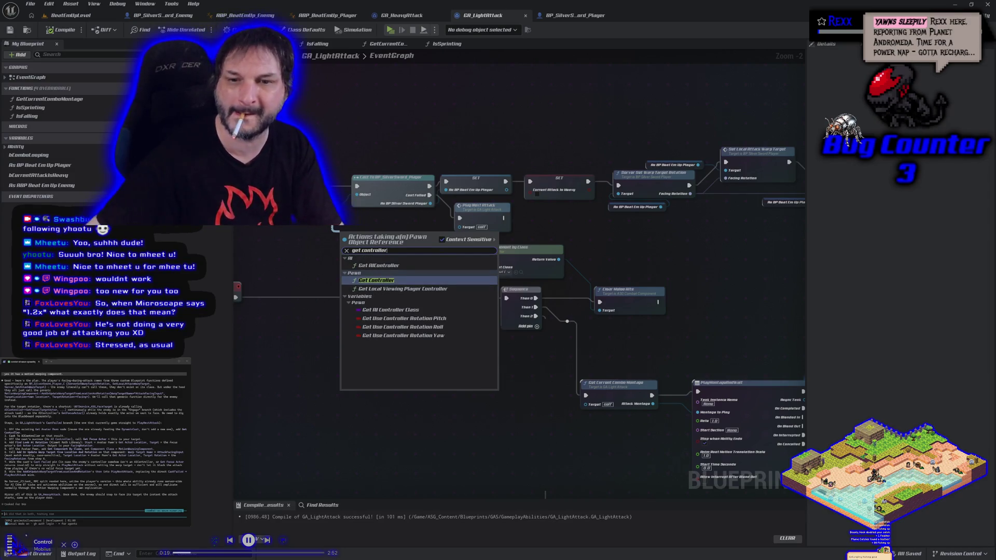
pyautogui.click(415, 280)
pyautogui.moveTo(380, 240)
pyautogui.mouseDown()
pyautogui.moveTo(380, 230)
pyautogui.moveTo(370, 238)
pyautogui.mouseUp()
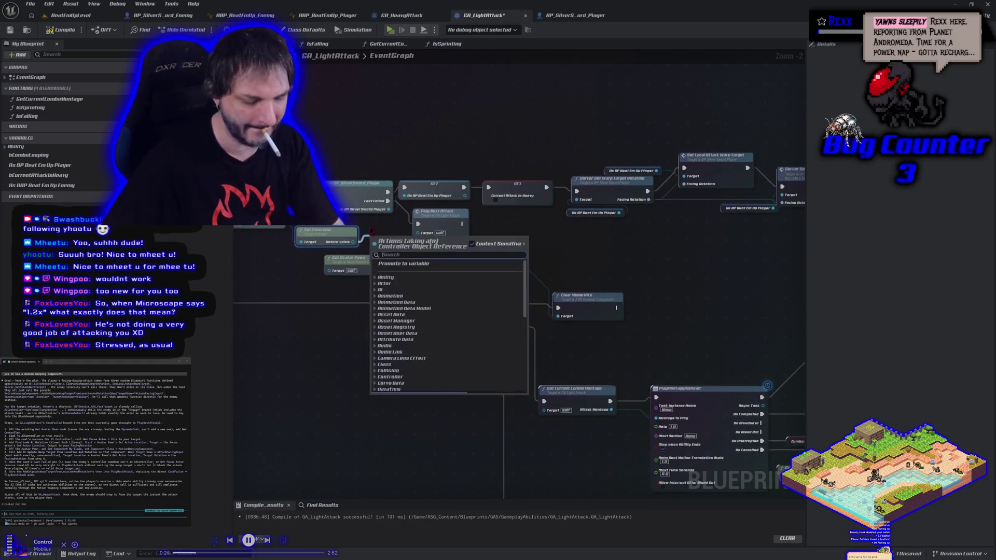
pyautogui.write('cast to aicontroller')
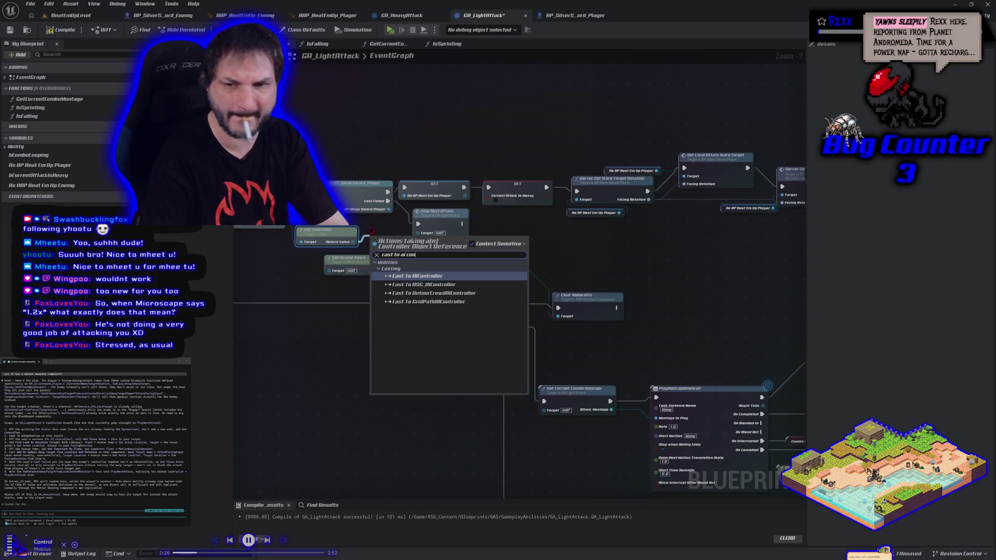
pyautogui.press('Return')
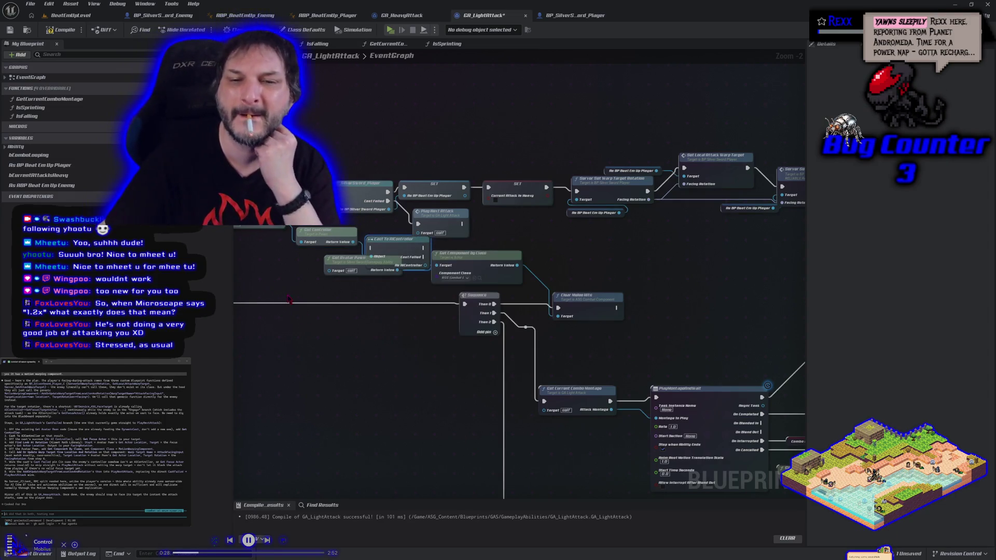
# Step: Rearrange the getters and Play Next Attack, and route the player cast's Cast Failed into Cast To AIController
pyautogui.moveTo(289, 299)
pyautogui.mouseDown()
pyautogui.moveTo(322, 327)
pyautogui.moveTo(332, 301)
pyautogui.mouseUp()
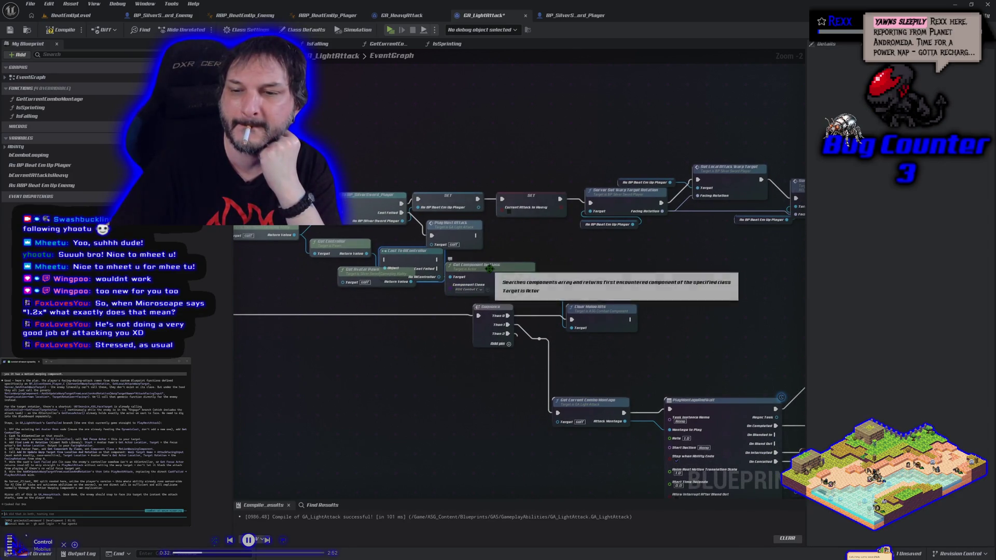
pyautogui.moveTo(494, 278)
pyautogui.mouseDown()
pyautogui.moveTo(437, 366)
pyautogui.moveTo(449, 366)
pyautogui.mouseUp()
pyautogui.moveTo(363, 278); pyautogui.dragTo(363, 353)
pyautogui.moveTo(451, 224); pyautogui.dragTo(549, 251)
pyautogui.moveTo(402, 252); pyautogui.dragTo(447, 243)
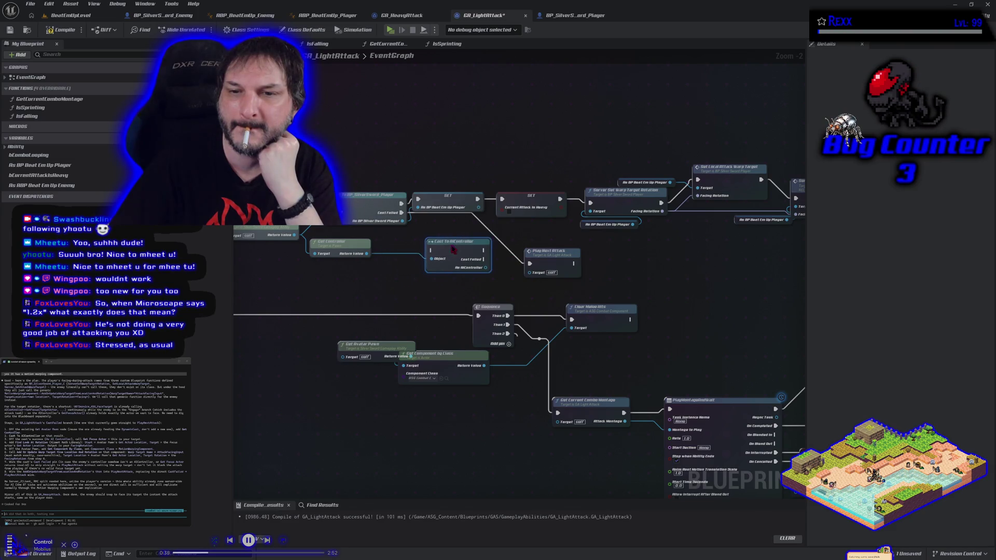
pyautogui.moveTo(528, 264); pyautogui.dragTo(431, 251)
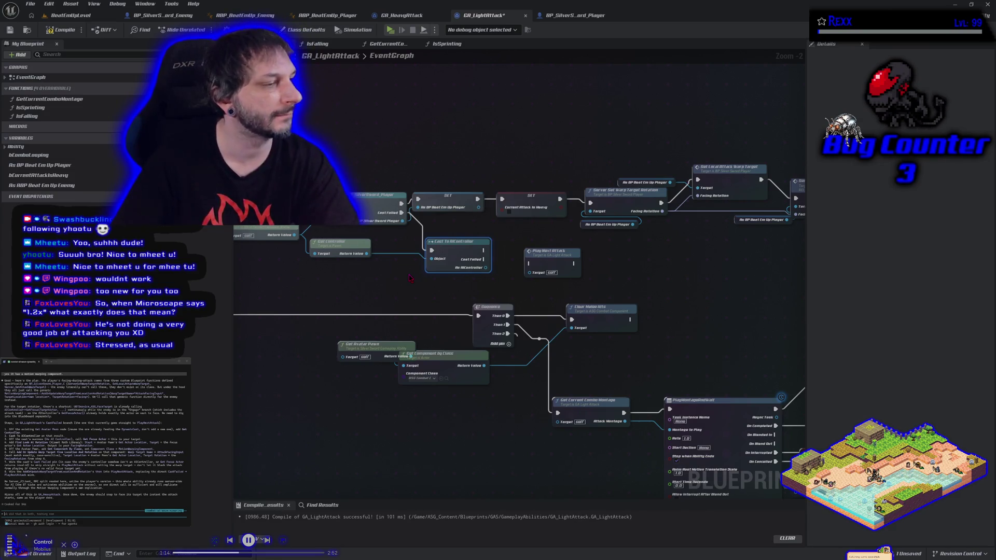
# Step: Add a Get Focus Actor node from the As AIController output
pyautogui.moveTo(549, 269); pyautogui.dragTo(539, 152)
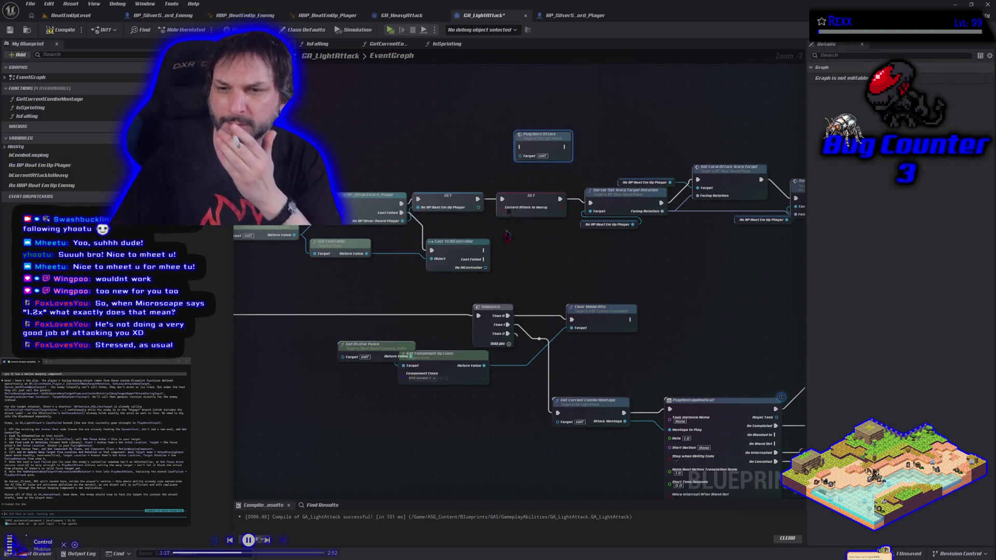
pyautogui.moveTo(484, 265)
pyautogui.mouseDown()
pyautogui.moveTo(539, 283)
pyautogui.moveTo(506, 269)
pyautogui.mouseUp()
pyautogui.write('g')
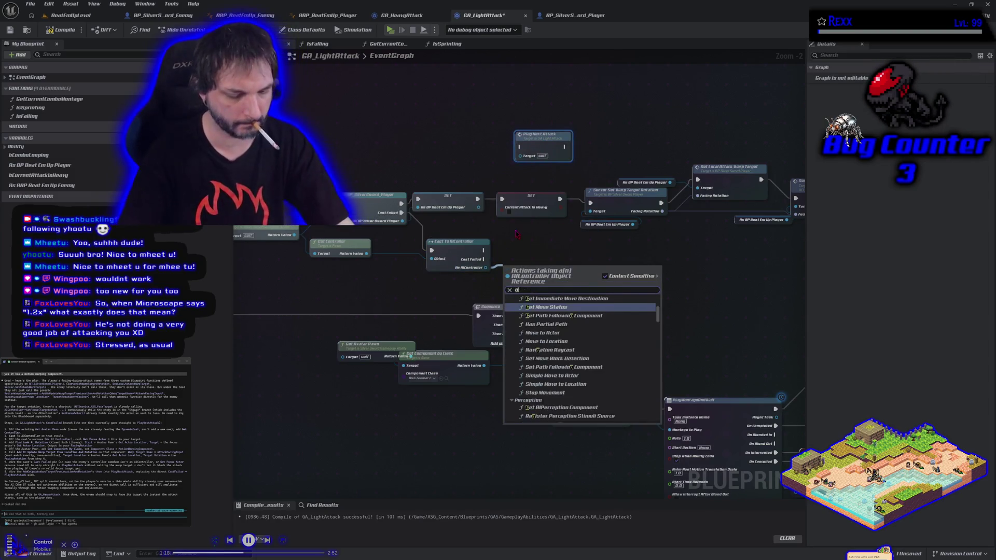
pyautogui.write('et focus')
pyautogui.press('Return')
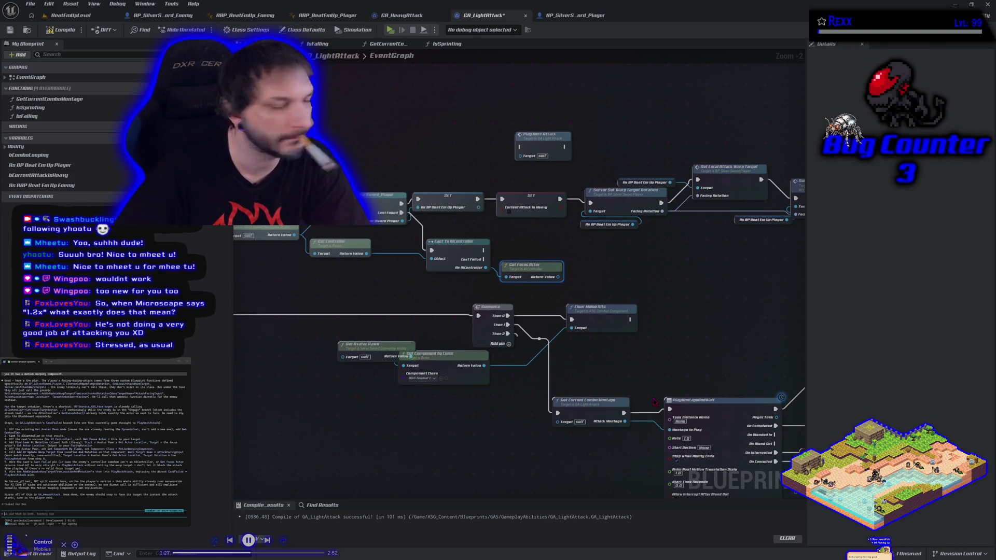
pyautogui.moveTo(558, 275); pyautogui.dragTo(587, 264)
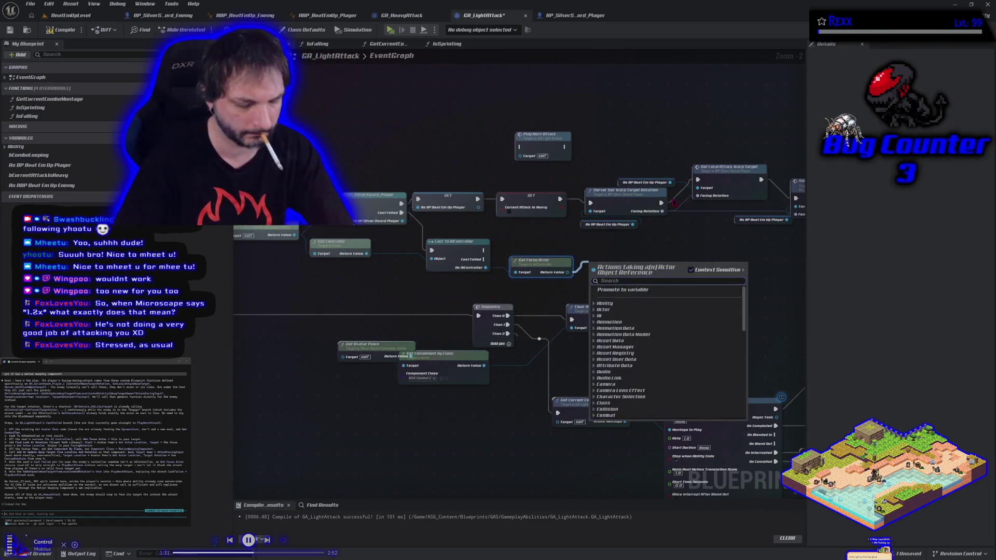
# Step: Place a Find Look at Rotation node on the graph
pyautogui.write('Find I')
pyautogui.write('look')
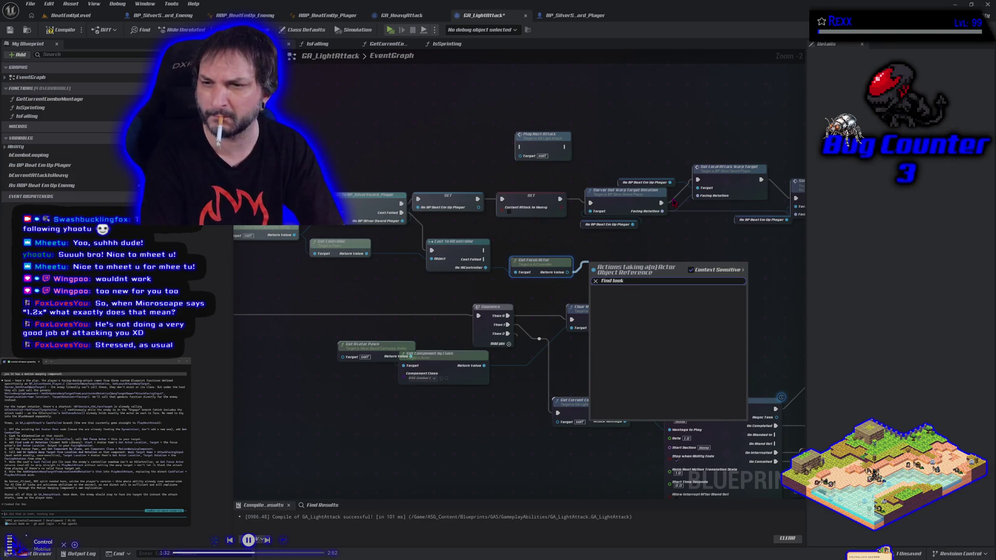
pyautogui.press('Escape')
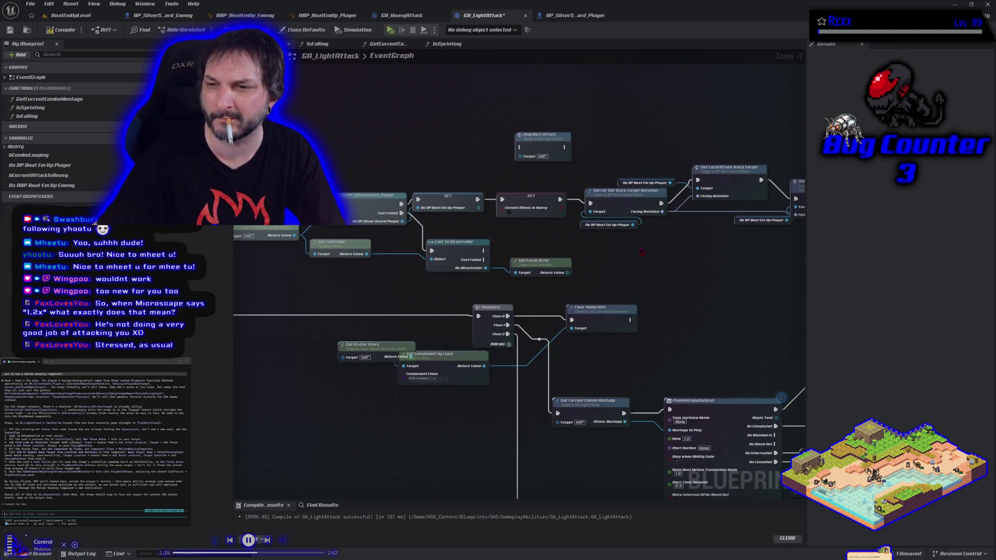
pyautogui.rightClick(642, 252)
pyautogui.write('Find look at')
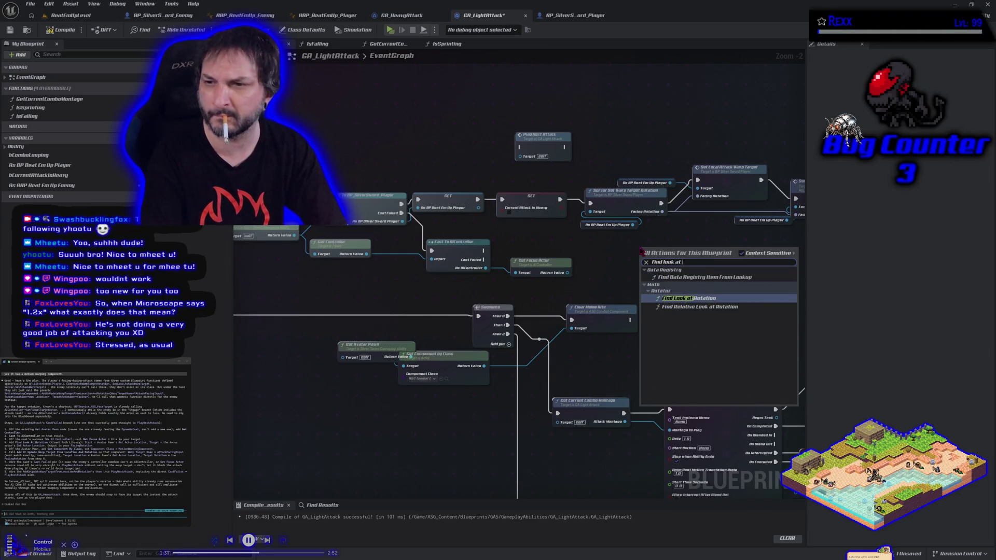
pyautogui.press('Return')
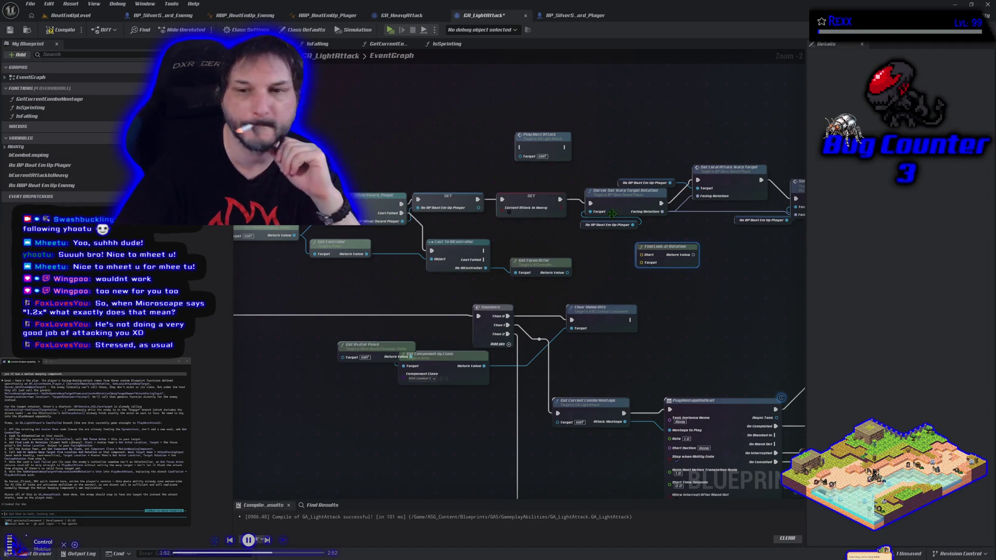
# Step: Wire the pawn's Get Actor Location into Find Look at Rotation's Start, and the combat component into Clear Melee Hits
pyautogui.moveTo(314, 254)
pyautogui.mouseDown()
pyautogui.moveTo(292, 285)
pyautogui.moveTo(314, 269)
pyautogui.mouseUp()
pyautogui.write('get actor locati')
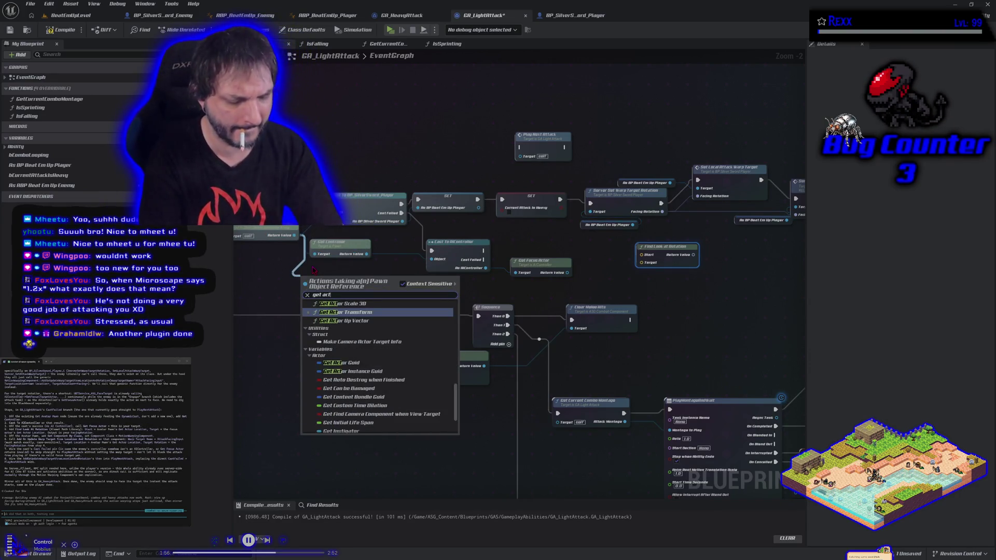
pyautogui.press('Return')
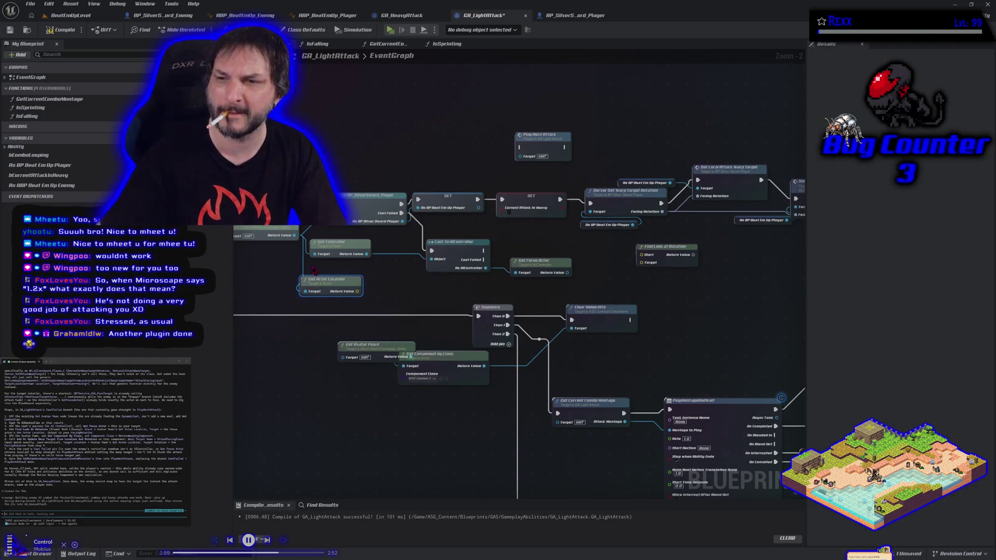
pyautogui.moveTo(357, 290)
pyautogui.mouseDown()
pyautogui.moveTo(399, 310)
pyautogui.moveTo(654, 267)
pyautogui.moveTo(642, 256)
pyautogui.mouseUp()
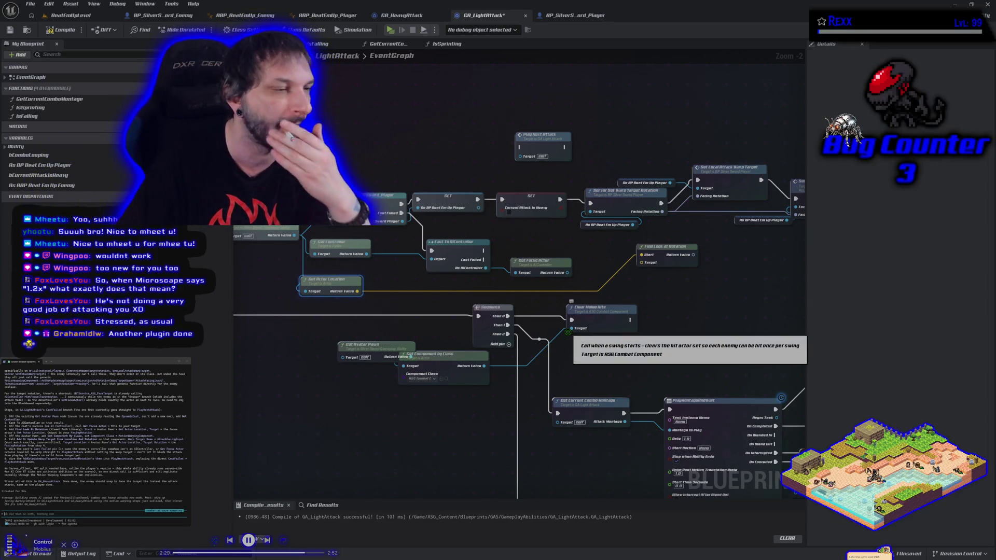
pyautogui.moveTo(566, 332); pyautogui.dragTo(569, 331)
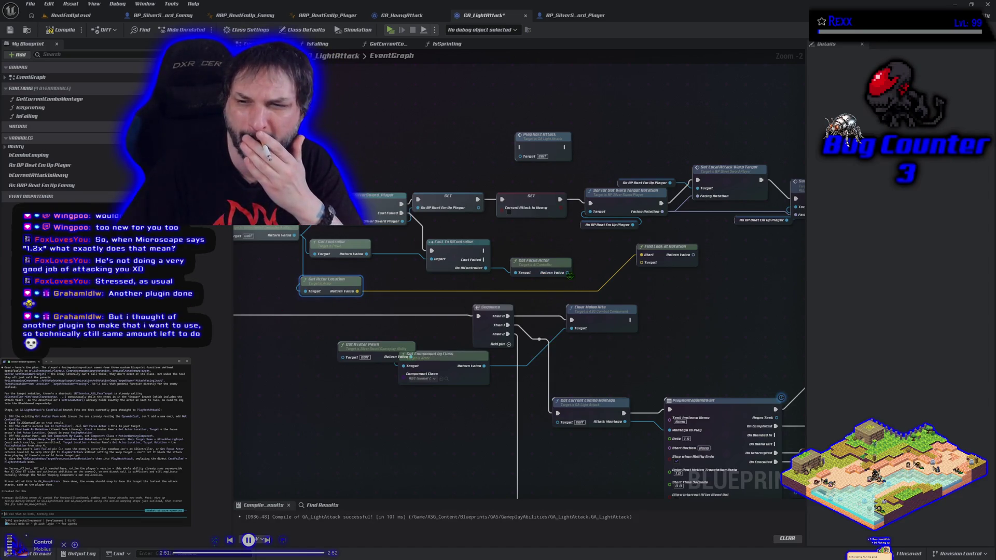
# Step: Add Get Actor Location on the focus actor and wire it into Find Look at Rotation's Target
pyautogui.moveTo(577, 276); pyautogui.dragTo(577, 277)
pyautogui.write('get actor loc')
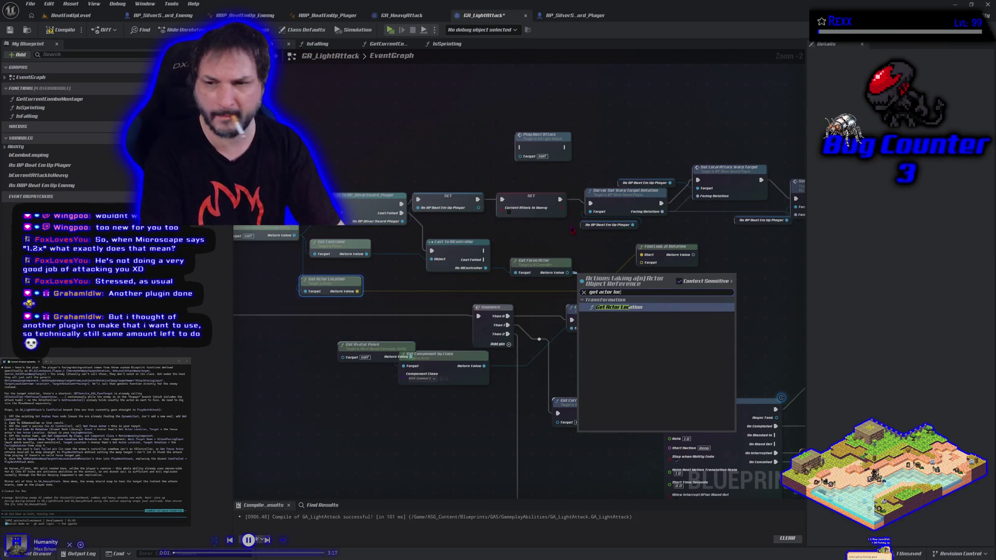
pyautogui.scroll(-3, 653, 363)
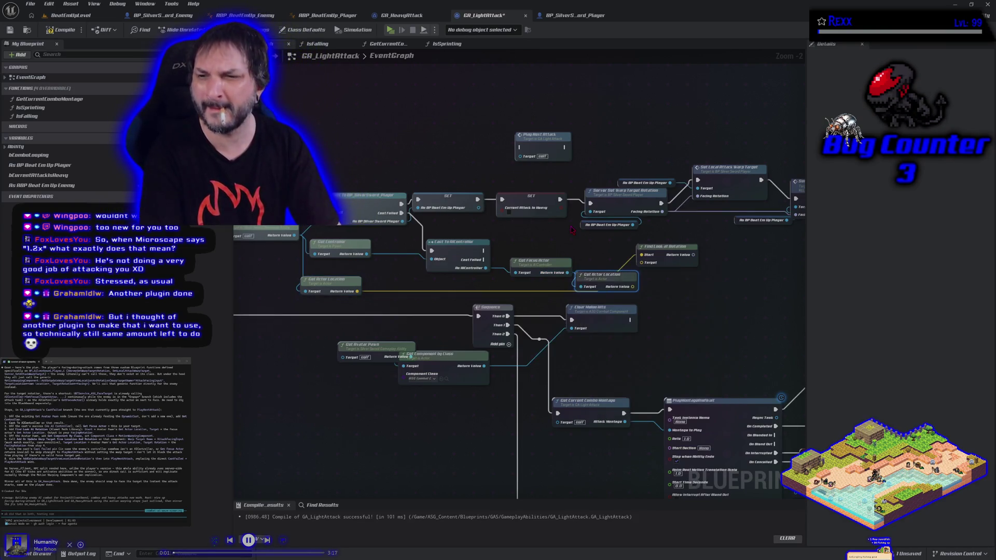
pyautogui.click(622, 363)
pyautogui.moveTo(632, 286)
pyautogui.mouseDown()
pyautogui.moveTo(643, 282)
pyautogui.moveTo(647, 254)
pyautogui.moveTo(641, 262)
pyautogui.mouseUp()
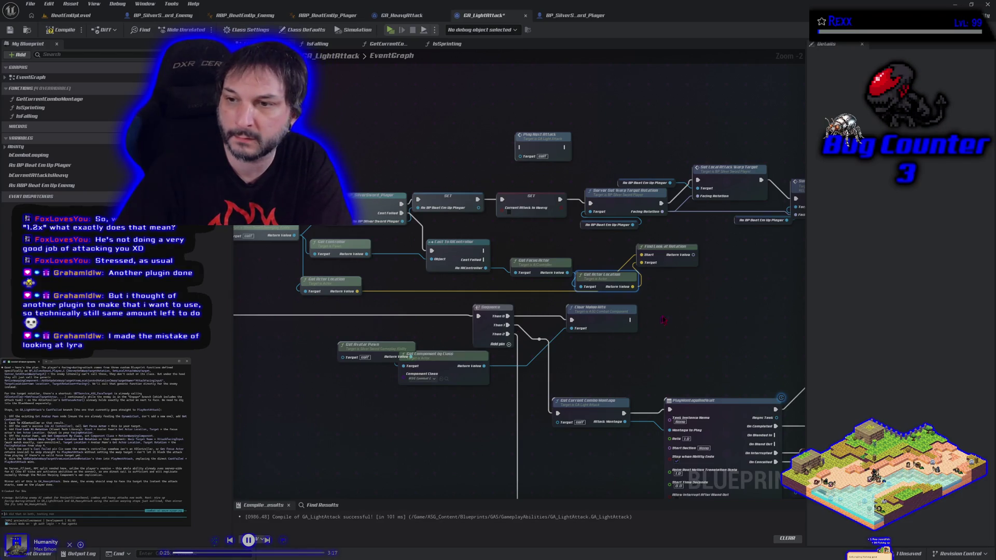
pyautogui.moveTo(664, 294); pyautogui.dragTo(584, 283)
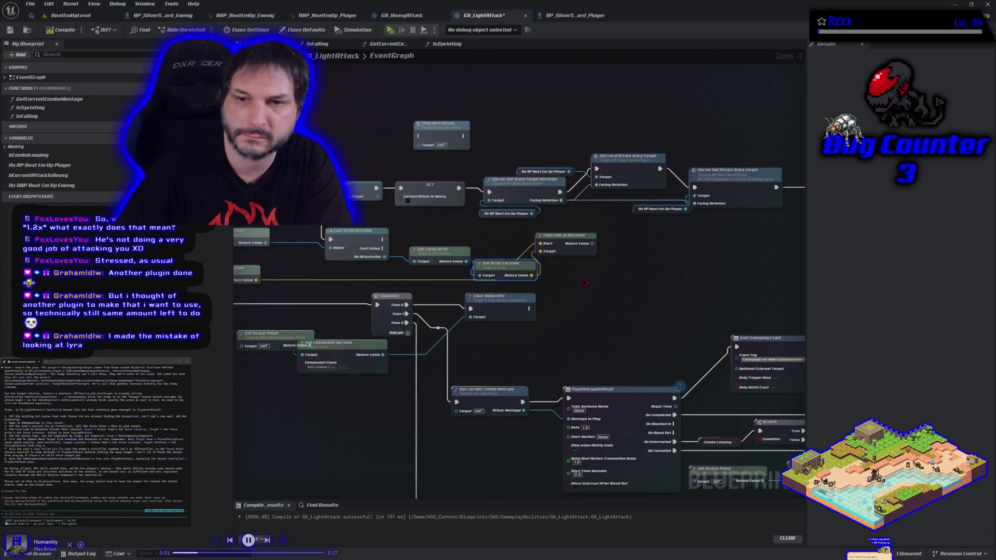
pyautogui.moveTo(584, 282); pyautogui.dragTo(639, 288)
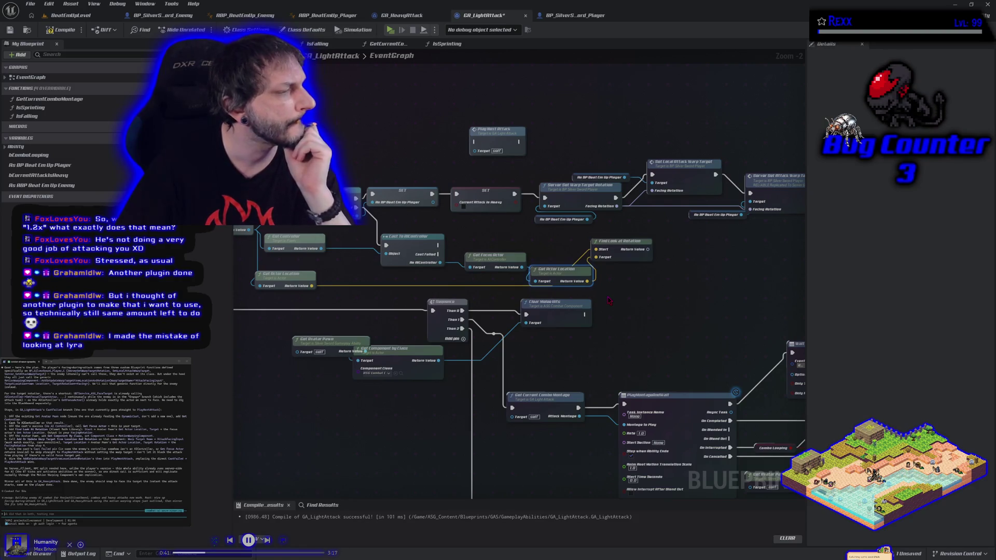
# Step: Add a Get Component by Class node from the avatar pawn and search its class for 'motion'
pyautogui.moveTo(402, 294); pyautogui.dragTo(469, 284)
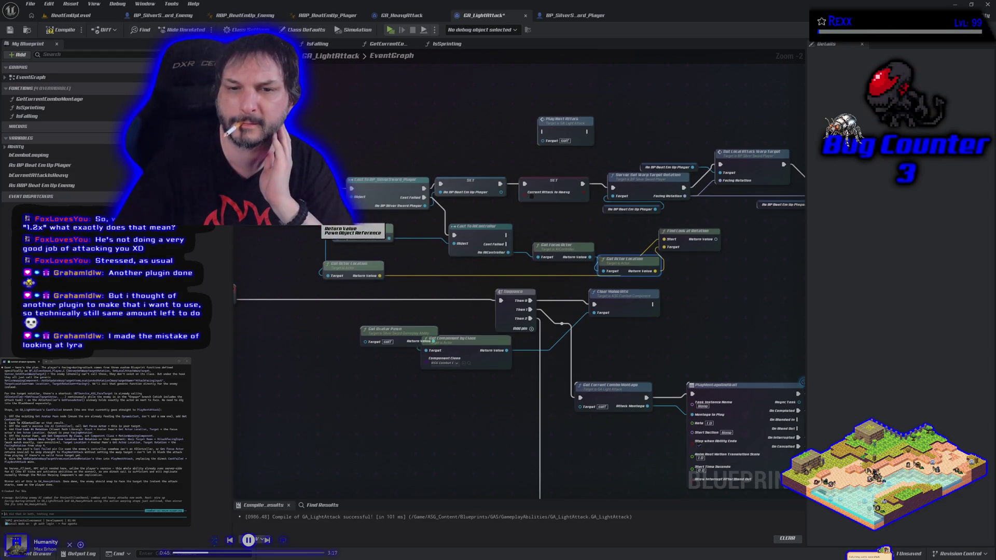
pyautogui.moveTo(328, 276); pyautogui.dragTo(317, 254)
pyautogui.write('get')
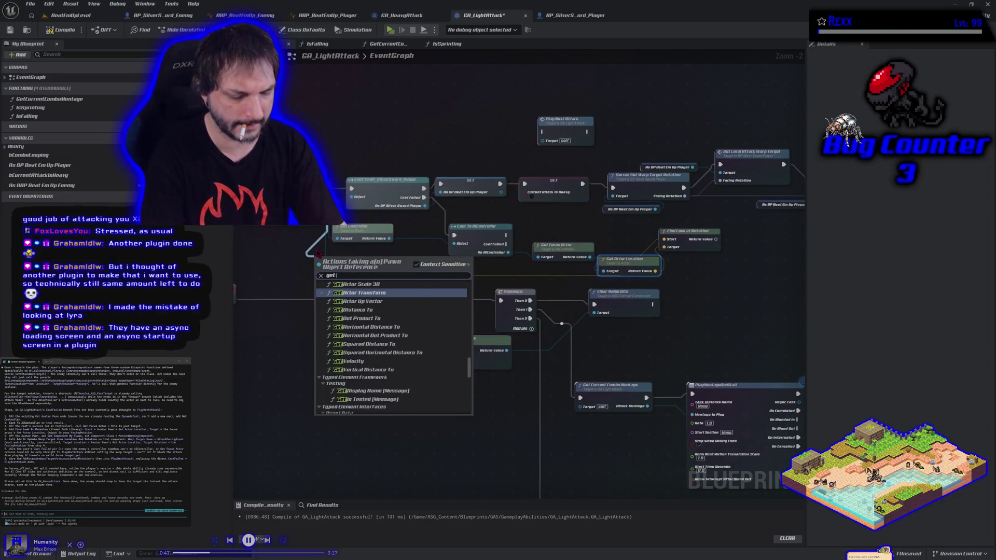
pyautogui.write(' compinent')
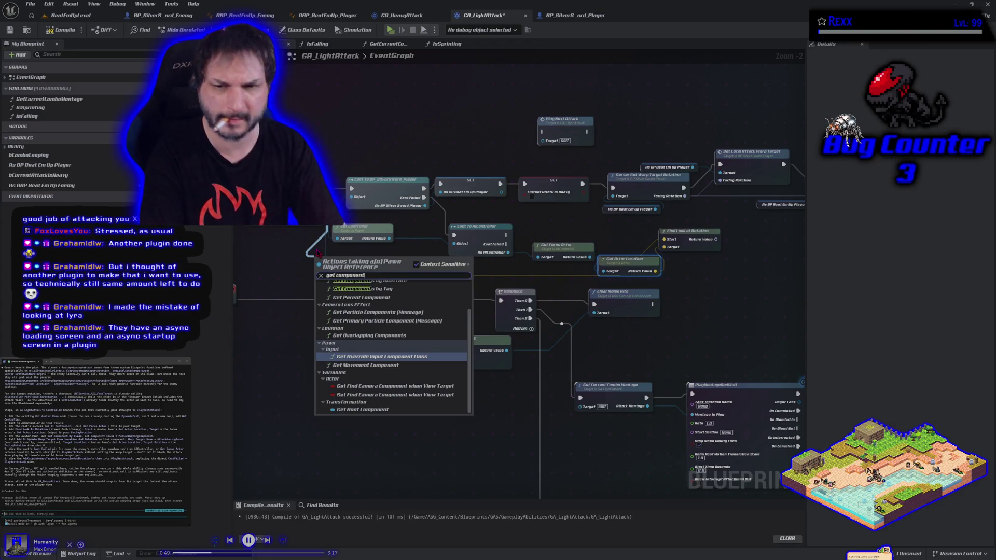
pyautogui.write(' by class')
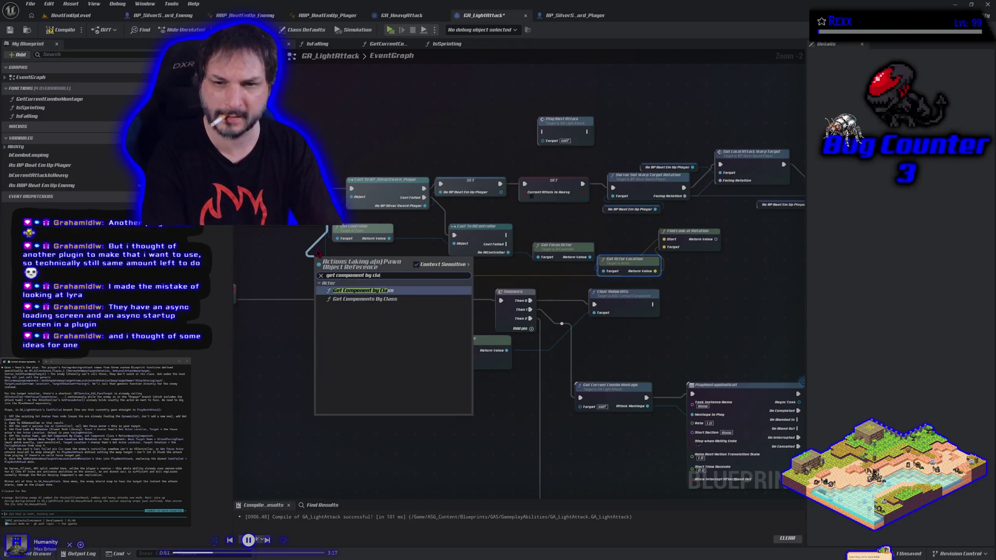
pyautogui.press('Return')
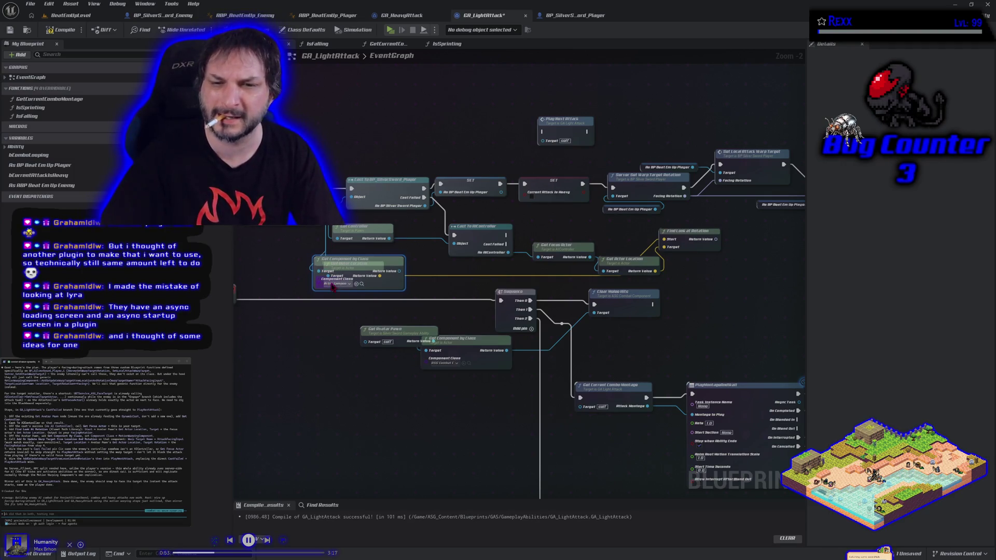
pyautogui.click(333, 285)
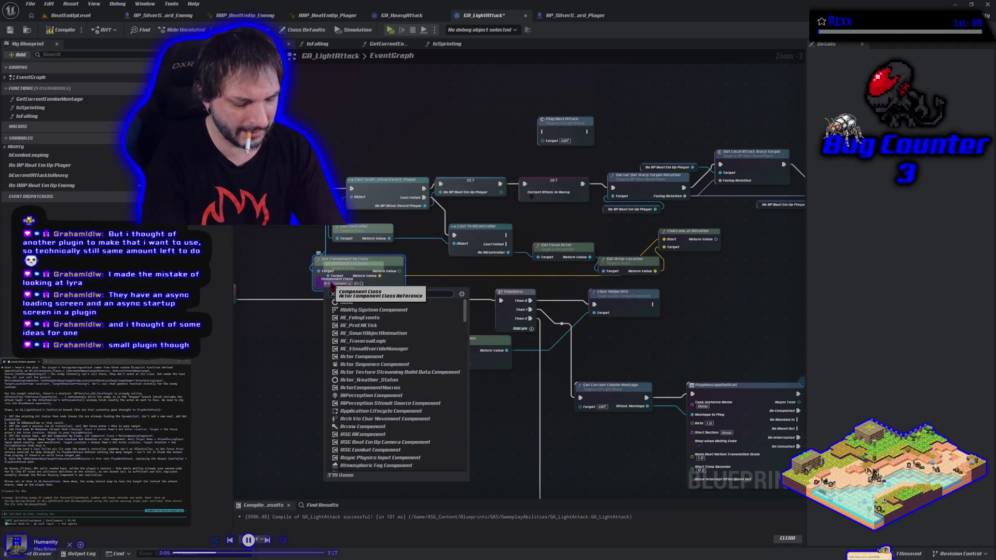
pyautogui.write('motion')
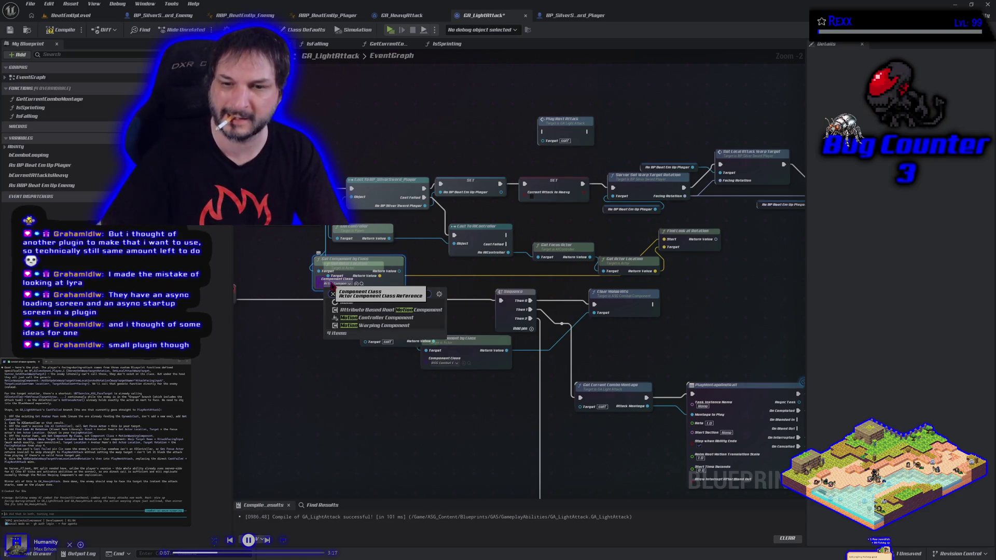
pyautogui.press('Escape')
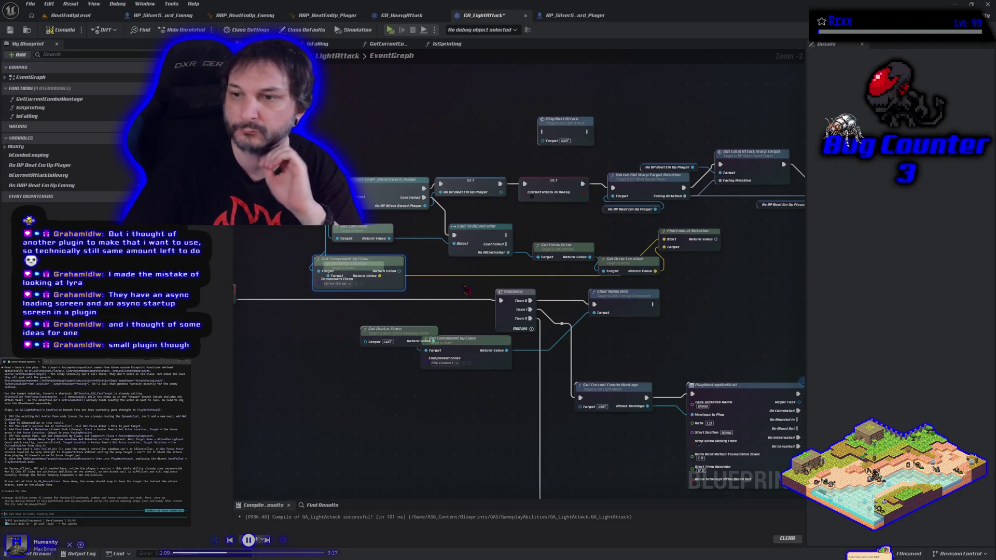
# Step: Pull a new node from the actor location and search for 'add or update'
pyautogui.moveTo(465, 289); pyautogui.dragTo(369, 299)
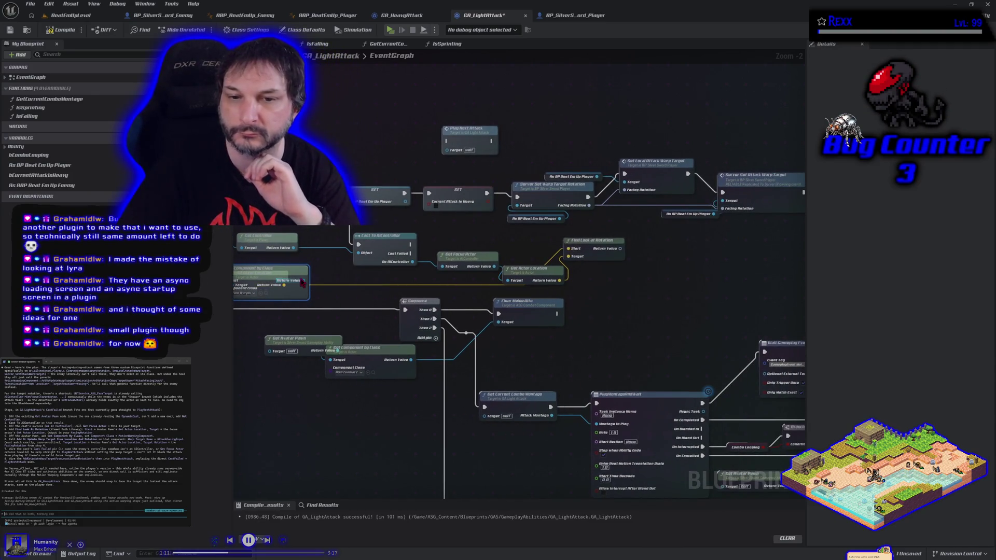
pyautogui.moveTo(614, 289); pyautogui.dragTo(651, 274)
pyautogui.write('add or update')
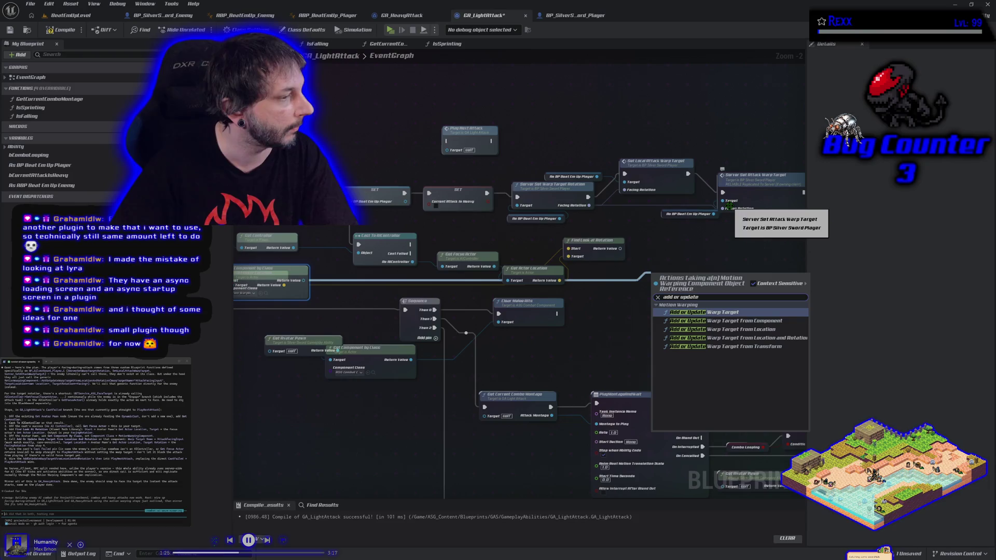
# Step: Add an Add or Update Warp Target node named AttackFacingInput, fed by the look-at rotation and location
pyautogui.click(726, 338)
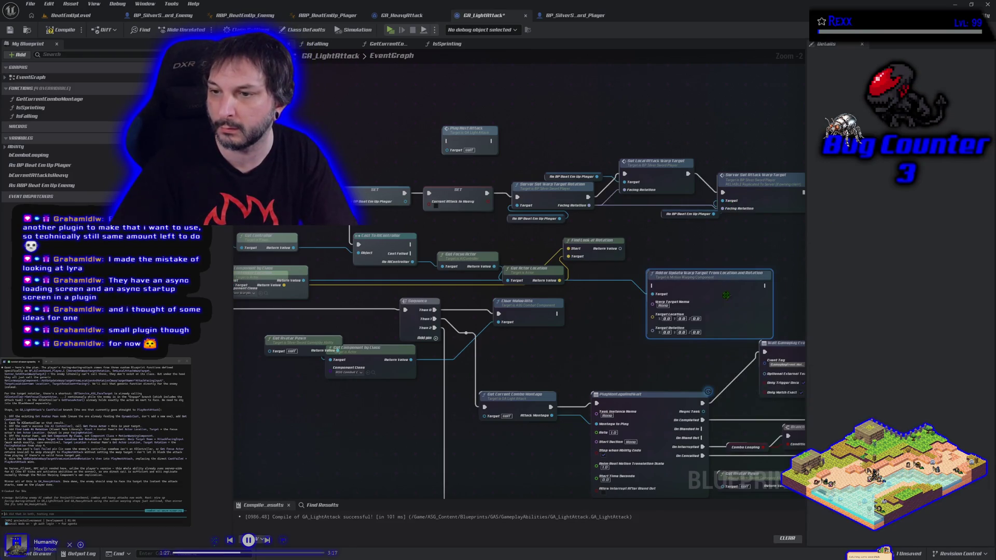
pyautogui.moveTo(725, 285); pyautogui.dragTo(719, 256)
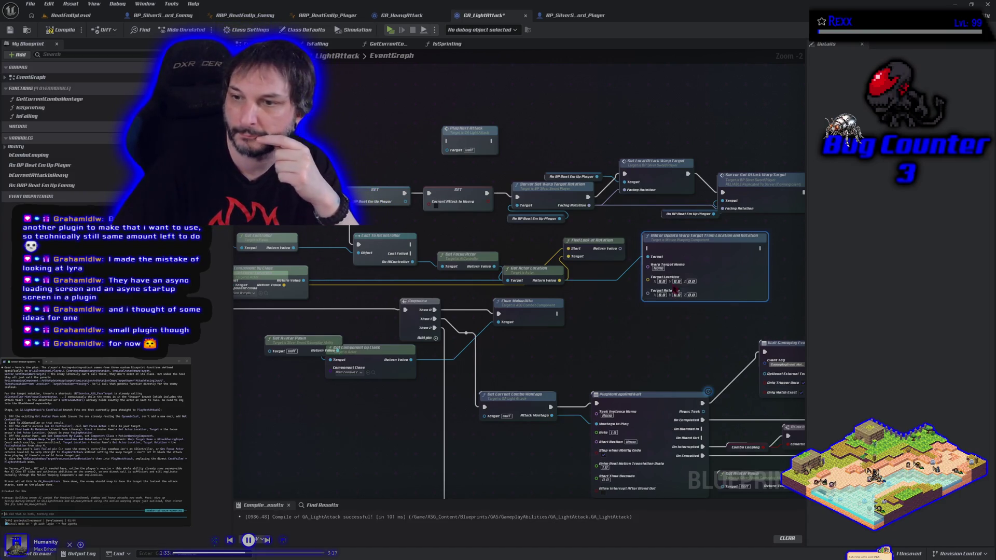
pyautogui.click(658, 268)
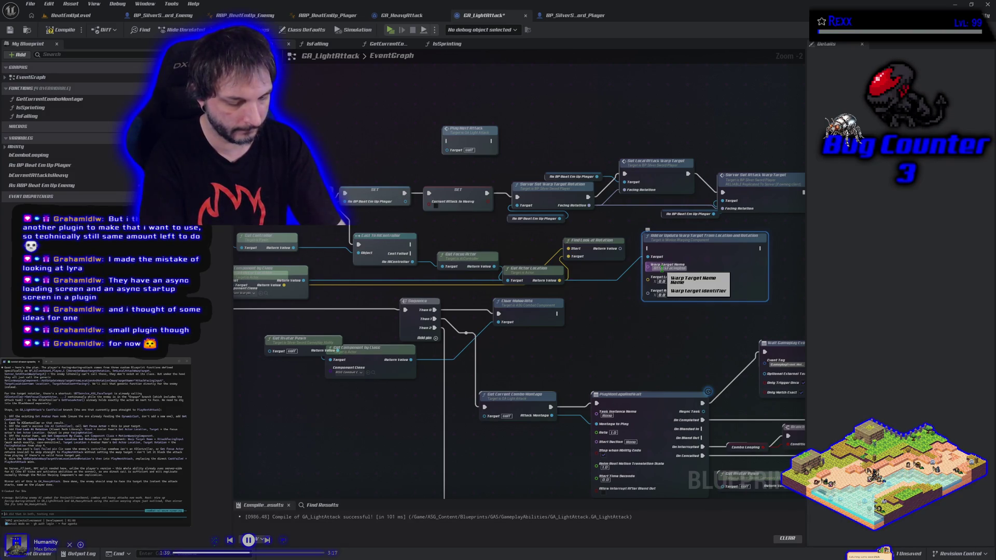
pyautogui.press('Return')
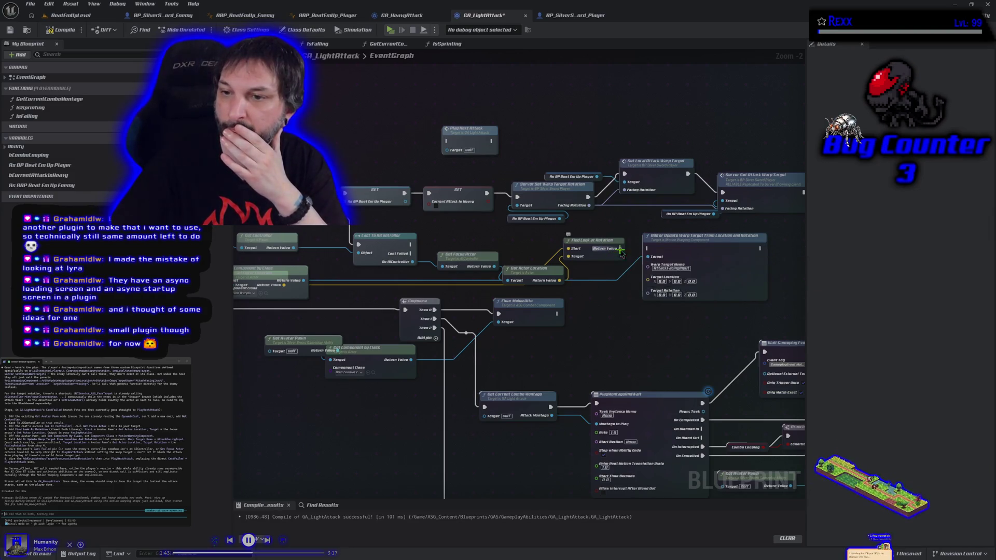
pyautogui.moveTo(620, 249)
pyautogui.mouseDown()
pyautogui.moveTo(630, 280)
pyautogui.moveTo(647, 291)
pyautogui.mouseUp()
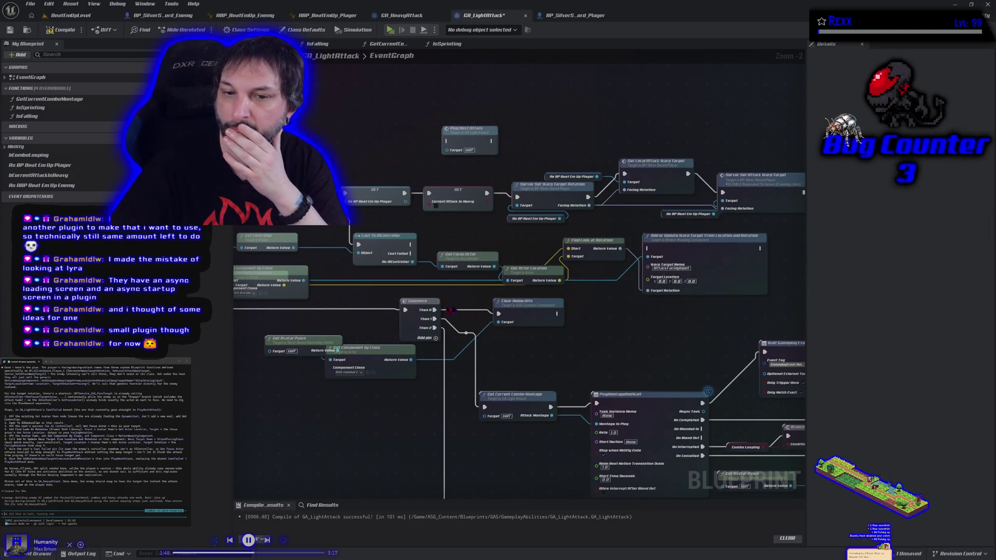
pyautogui.moveTo(285, 285)
pyautogui.mouseDown()
pyautogui.moveTo(311, 296)
pyautogui.moveTo(554, 300)
pyautogui.moveTo(654, 287)
pyautogui.mouseUp()
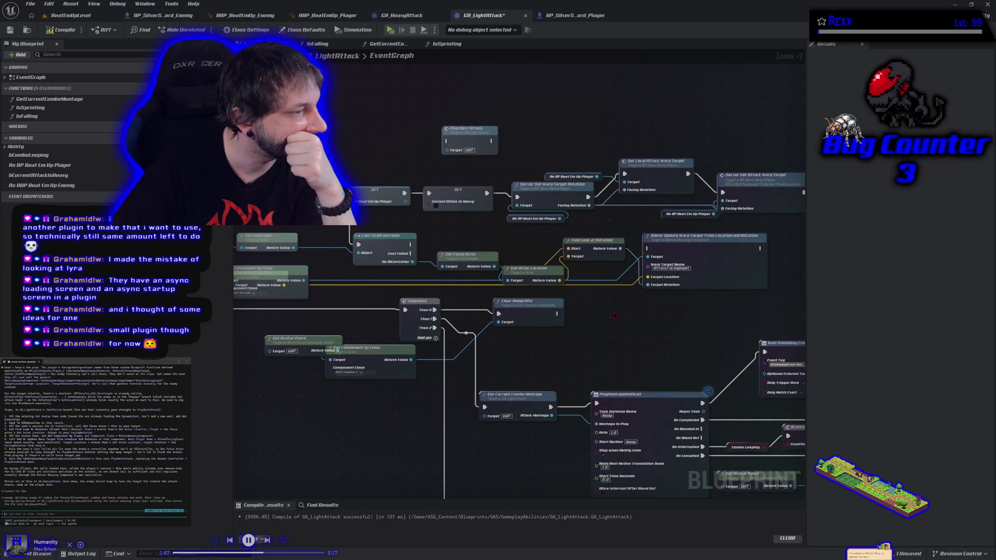
# Step: Run Play Next Attack on cast failure and collapse the motion-warp nodes into 'AI Motion Warping'
pyautogui.moveTo(471, 151)
pyautogui.mouseDown()
pyautogui.moveTo(542, 322)
pyautogui.moveTo(623, 315)
pyautogui.mouseUp()
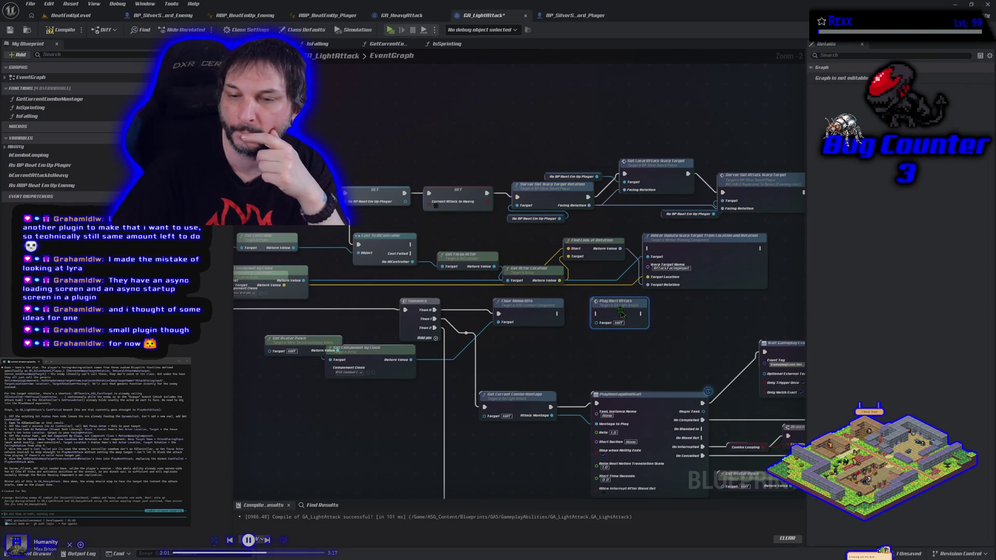
pyautogui.moveTo(410, 254)
pyautogui.mouseDown()
pyautogui.moveTo(534, 303)
pyautogui.moveTo(595, 323)
pyautogui.moveTo(596, 314)
pyautogui.mouseUp()
pyautogui.moveTo(329, 232)
pyautogui.mouseDown()
pyautogui.moveTo(648, 290)
pyautogui.moveTo(719, 292)
pyautogui.mouseUp()
pyautogui.rightClick(689, 324)
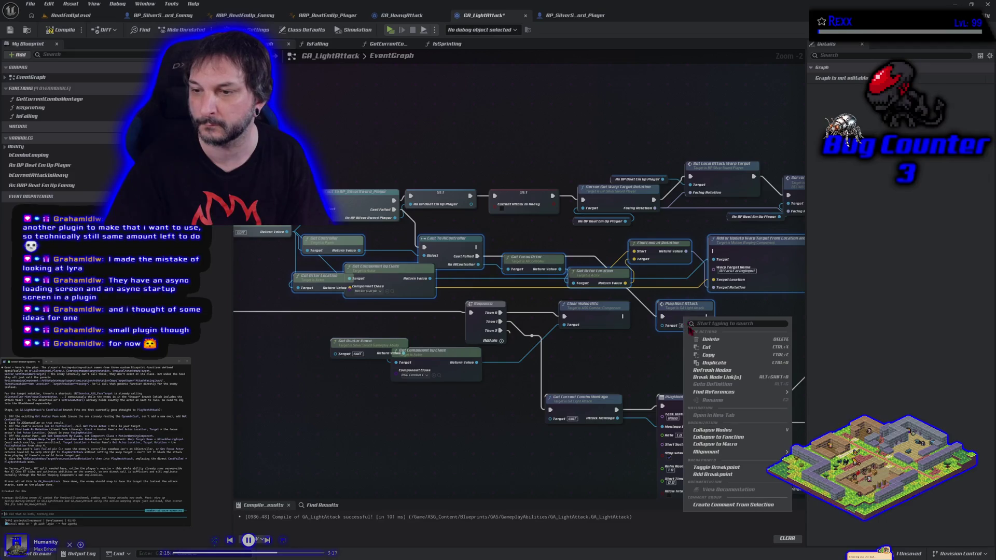
pyautogui.click(709, 431)
pyautogui.write('Enemy')
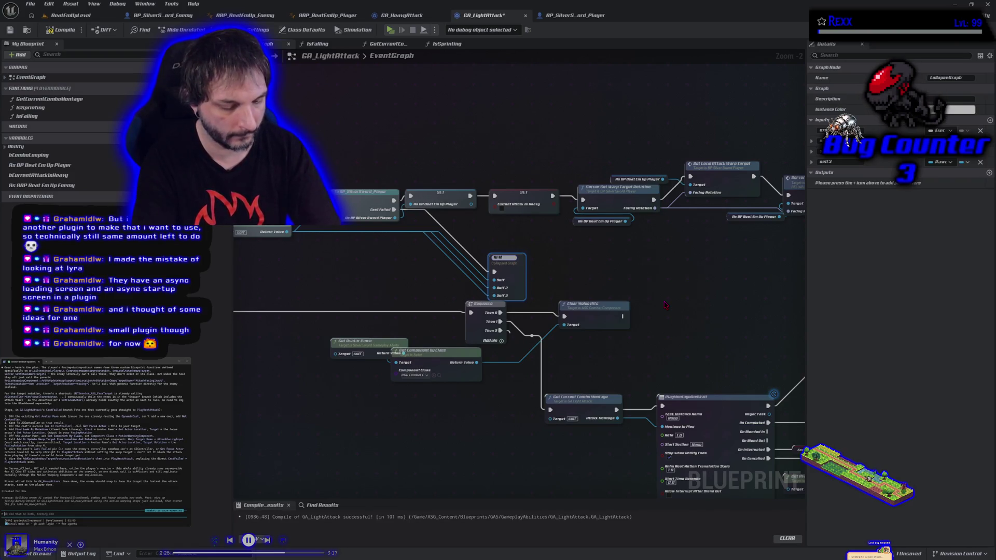
pyautogui.write('Warping')
pyautogui.press('Return')
# Step: Open the AI Motion Warping subgraph, space out its nodes and disconnect the extra Self inputs
pyautogui.moveTo(526, 274); pyautogui.dragTo(535, 251)
pyautogui.moveTo(262, 220); pyautogui.dragTo(261, 234)
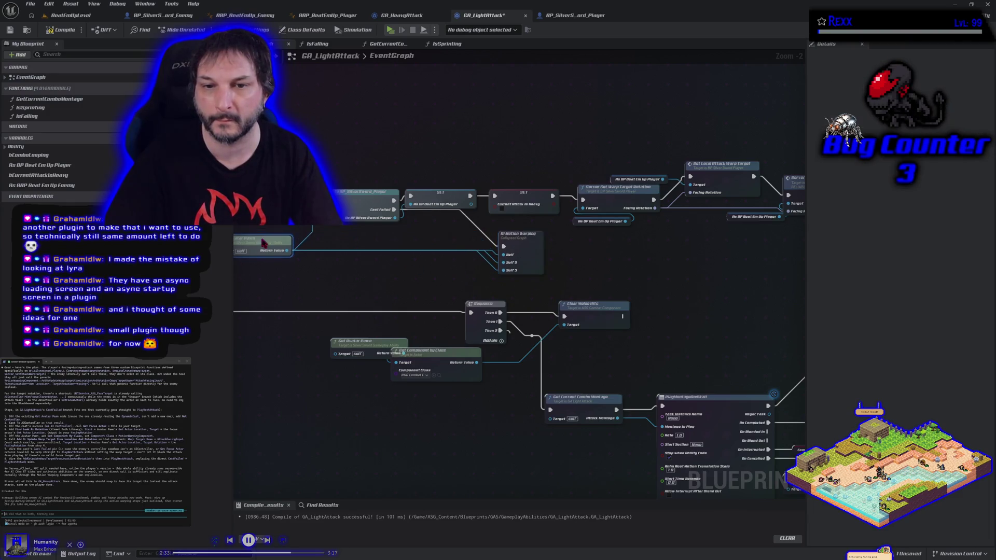
pyautogui.click(533, 249)
pyautogui.doubleClick(533, 249)
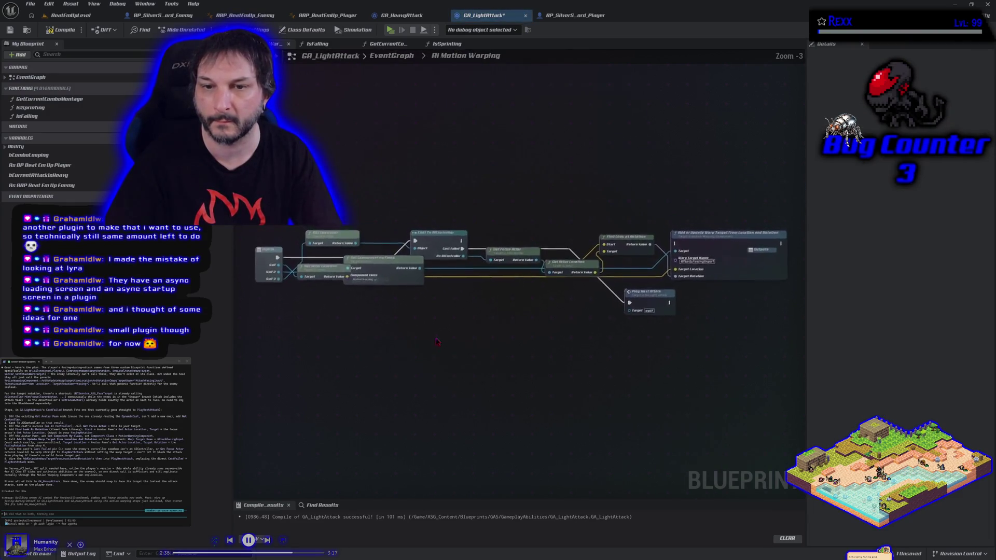
pyautogui.moveTo(358, 256); pyautogui.dragTo(367, 303)
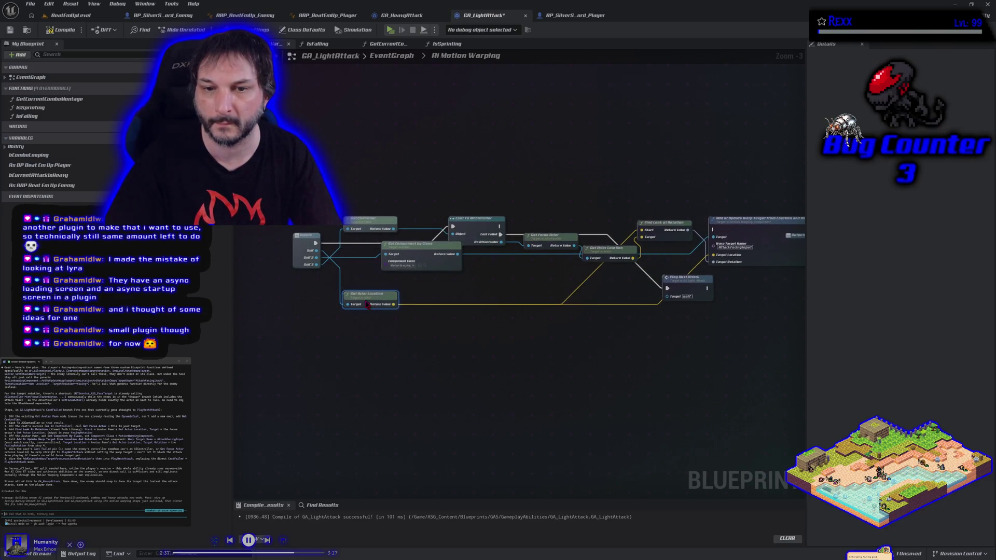
pyautogui.moveTo(410, 252); pyautogui.dragTo(408, 259)
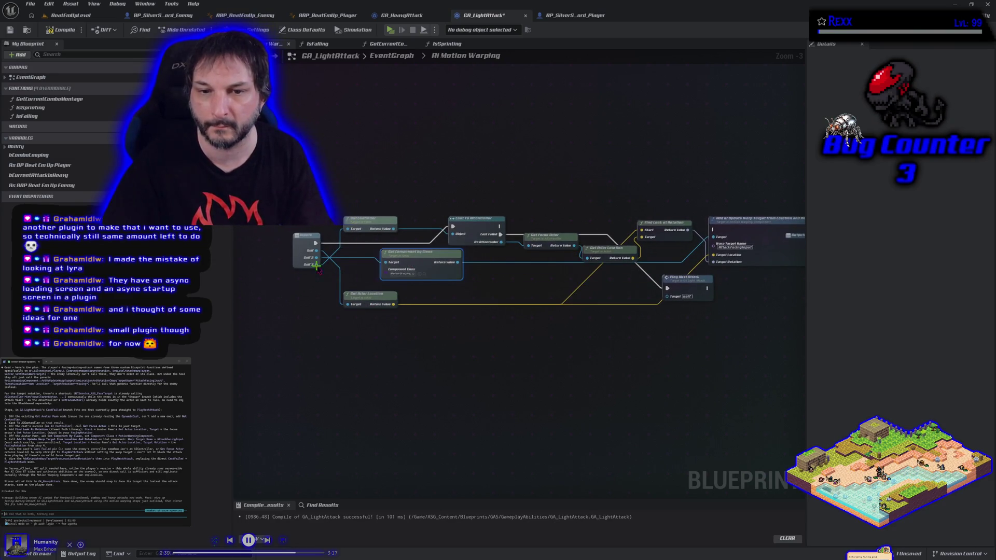
pyautogui.keyDown('alt'); pyautogui.click(317, 265); pyautogui.keyUp('alt')
pyautogui.keyDown('alt'); pyautogui.click(316, 258); pyautogui.keyUp('alt')
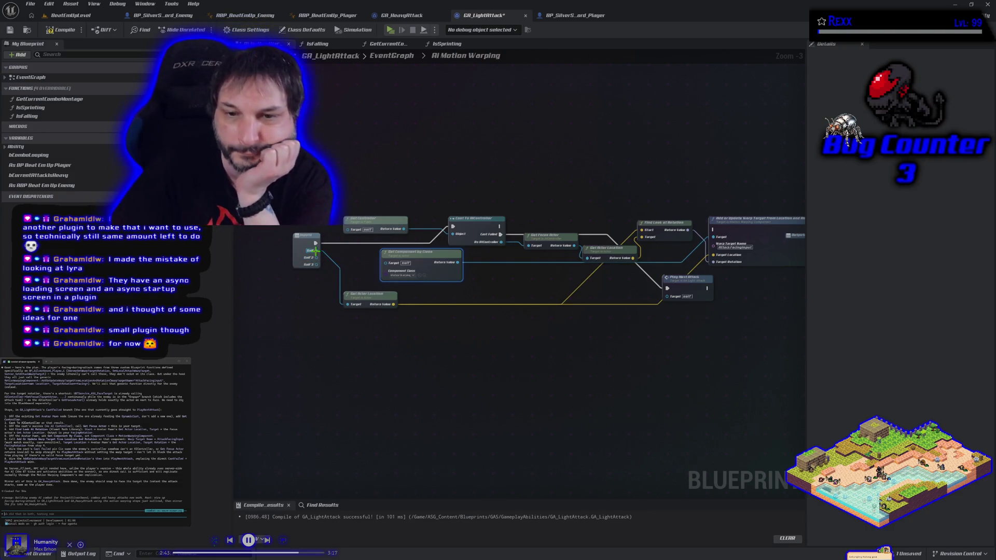
# Step: Remove surplus Self inputs and trial an Instigator node beside Get Controller, then undo those moves
pyautogui.rightClick(315, 259)
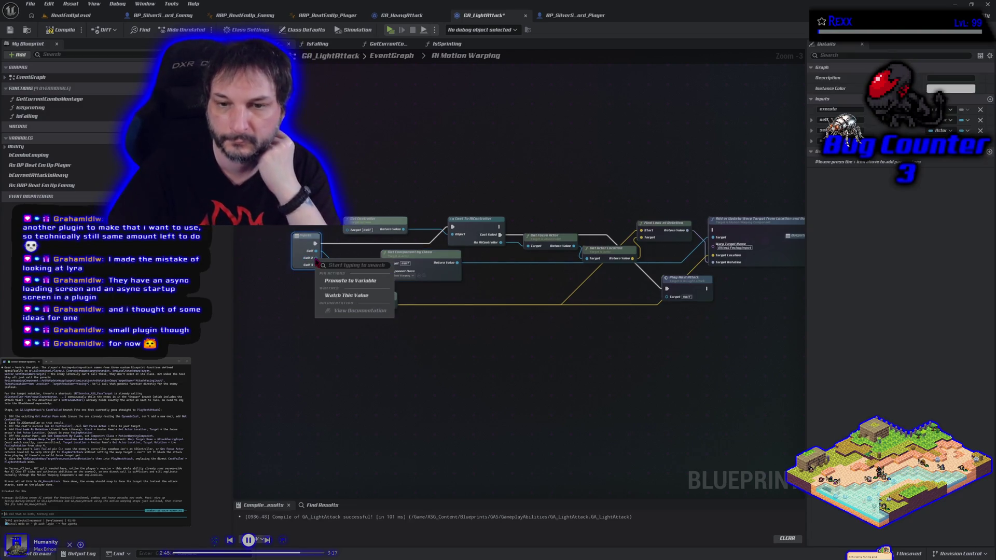
pyautogui.click(301, 339)
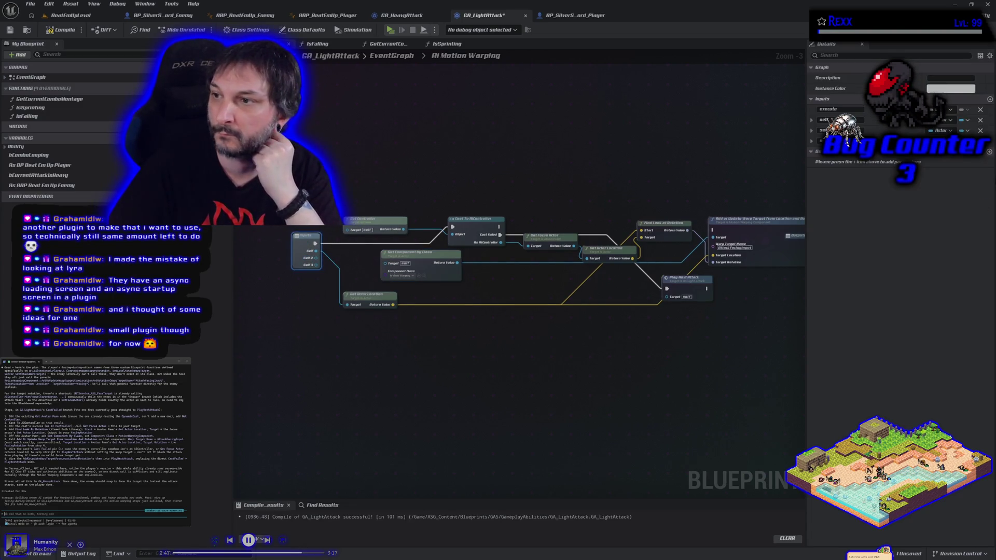
pyautogui.click(980, 131)
pyautogui.click(979, 130)
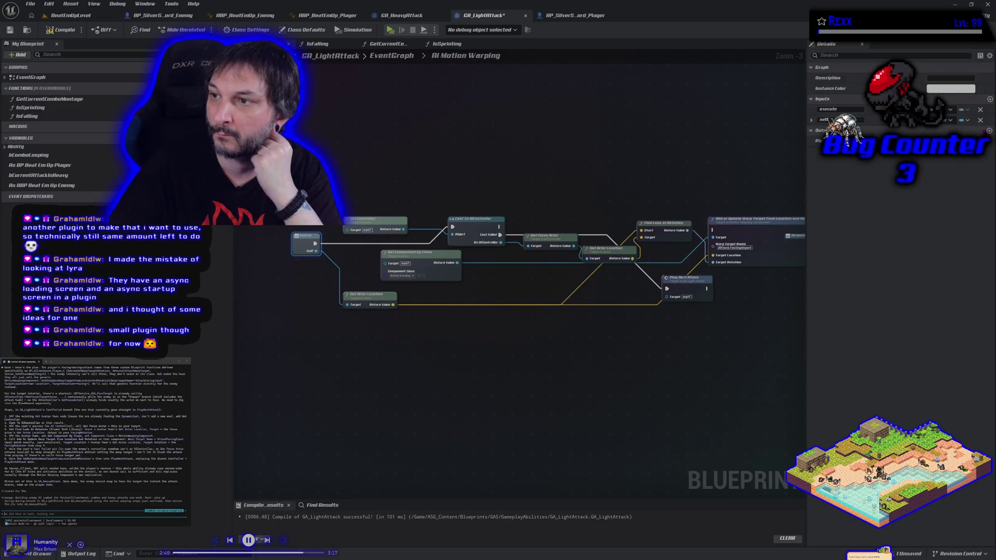
pyautogui.moveTo(316, 251); pyautogui.dragTo(390, 201)
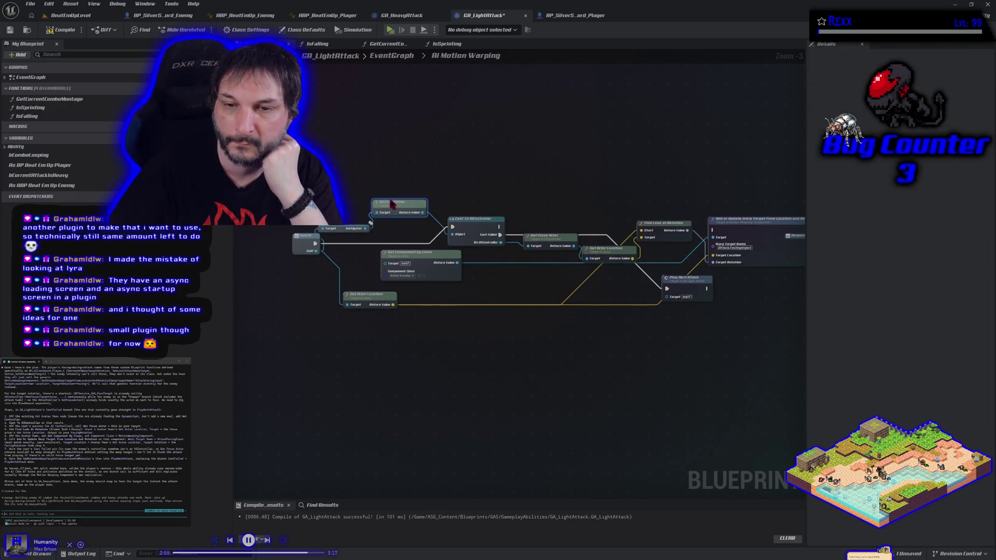
pyautogui.click(350, 233)
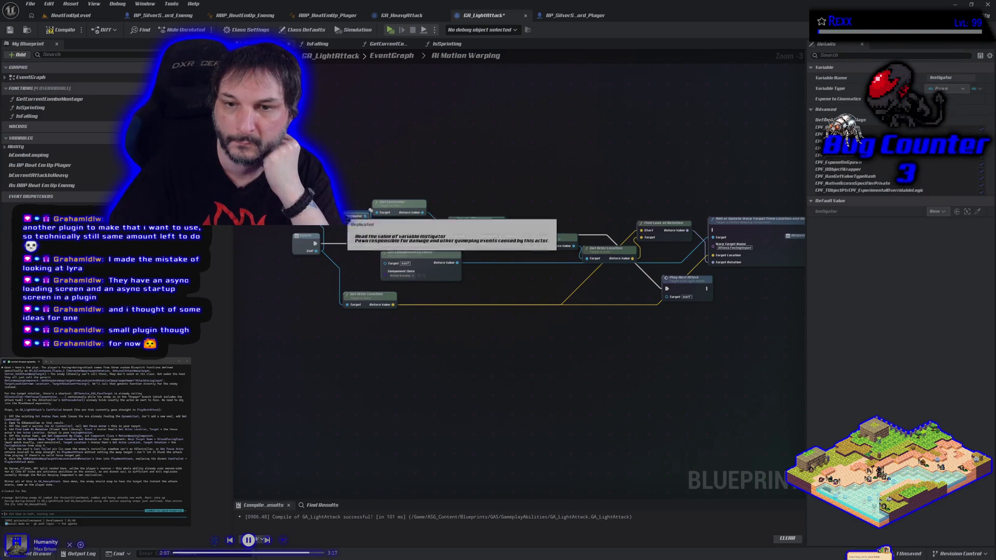
pyautogui.moveTo(351, 233); pyautogui.dragTo(366, 221)
pyautogui.hotkey('ctrl', 'z')
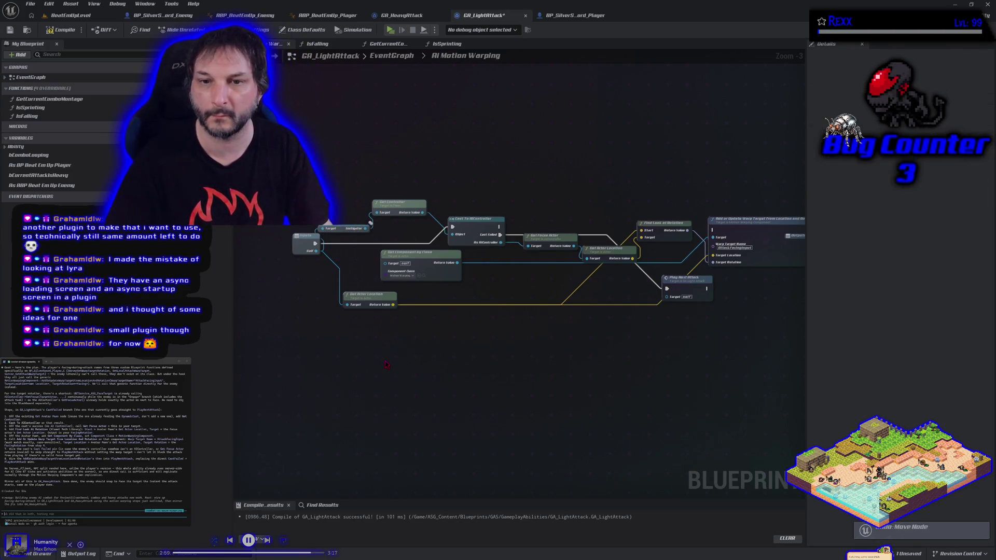
pyautogui.hotkey('ctrl', 'z')
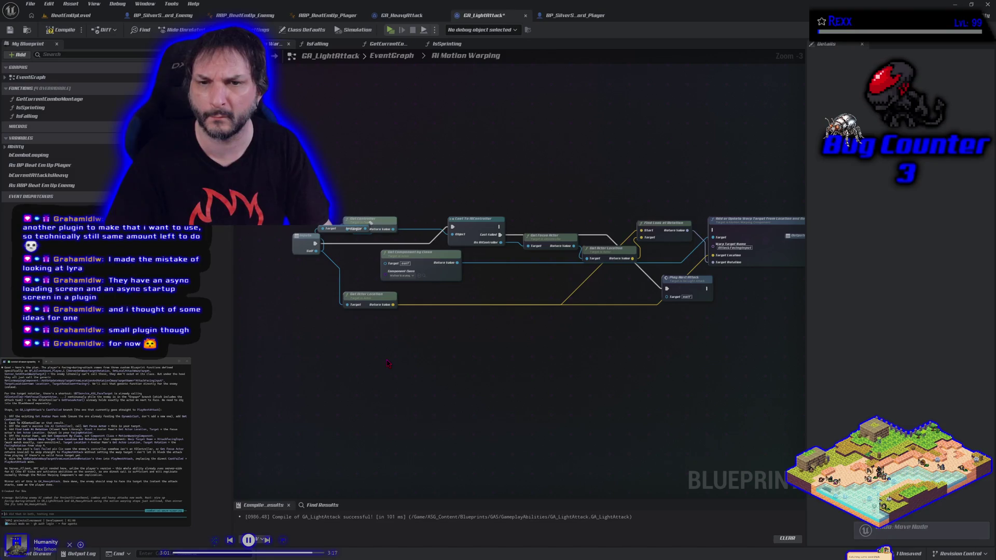
pyautogui.hotkey('ctrl', 'z')
# Step: Cancel the Self input type change by clearing the 'pw' search, then go back to EventGraph
pyautogui.click(305, 243)
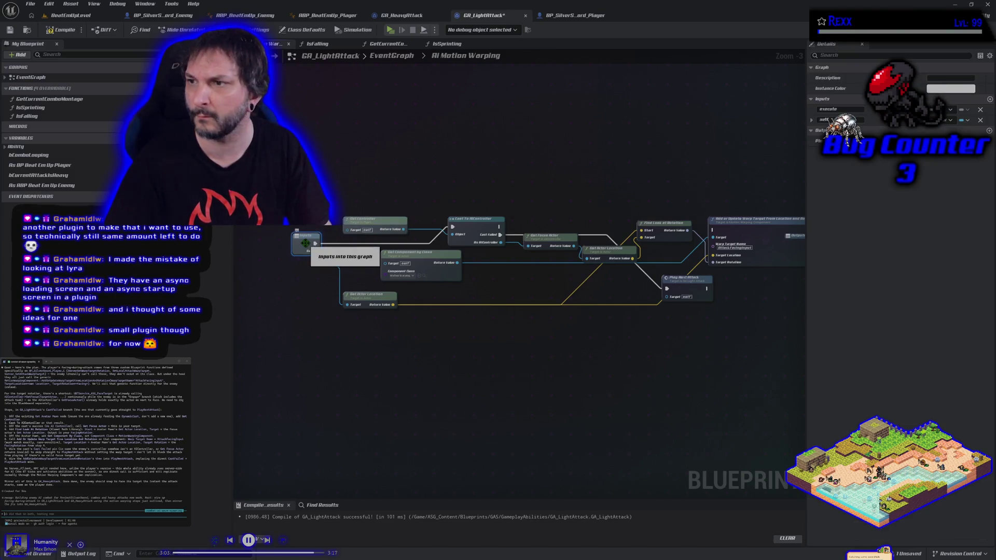
pyautogui.click(963, 120)
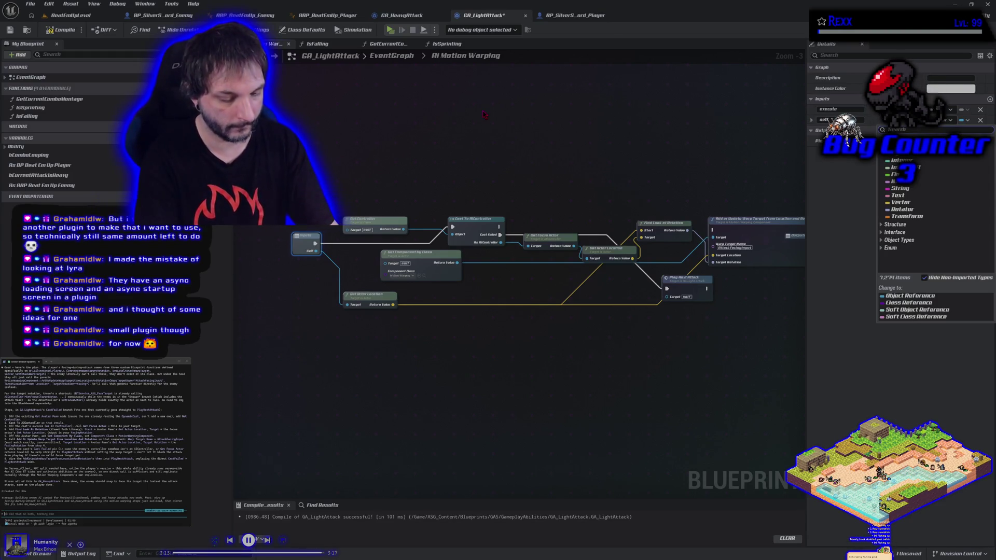
pyautogui.write('pw')
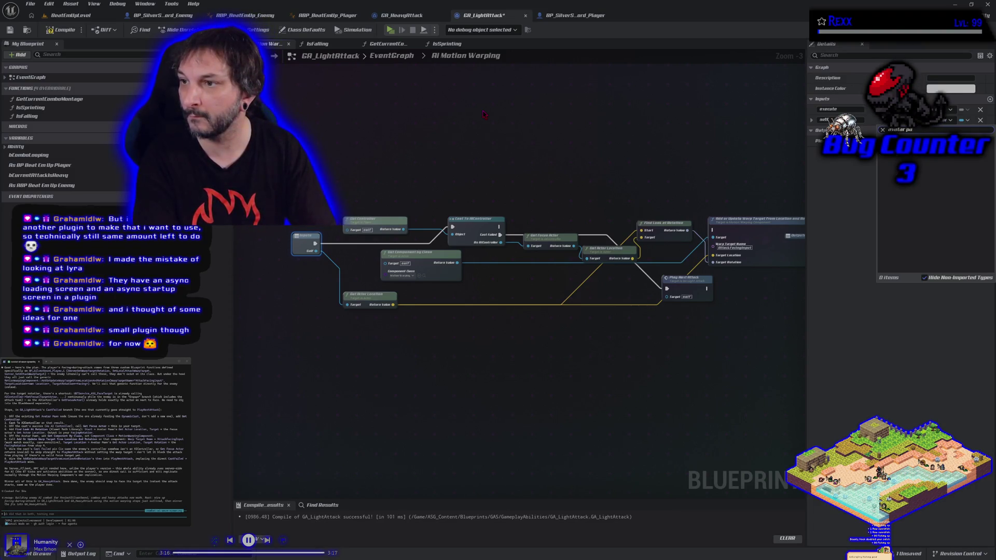
pyautogui.hotkey('ctrl', 'a')
pyautogui.press('BackSpace')
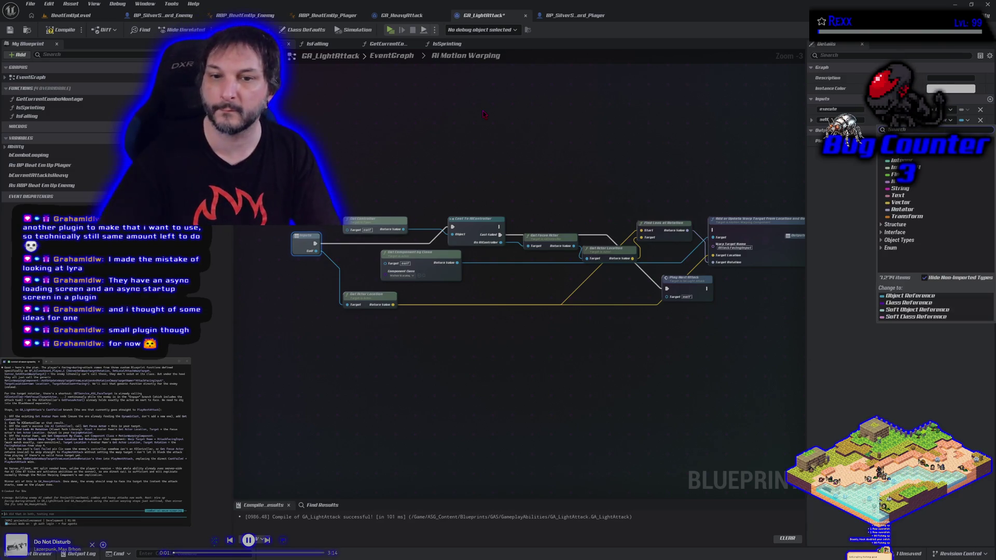
pyautogui.click(420, 166)
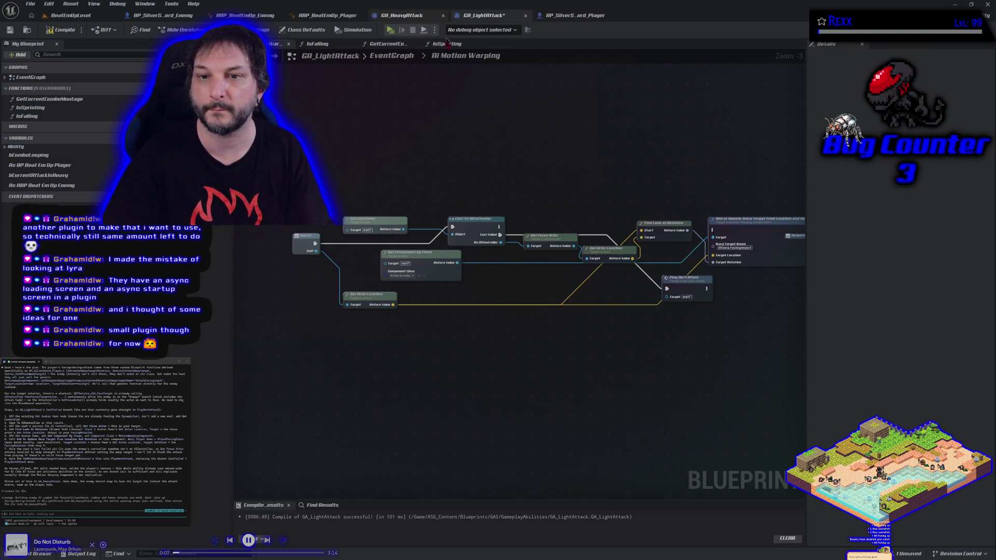
pyautogui.click(399, 56)
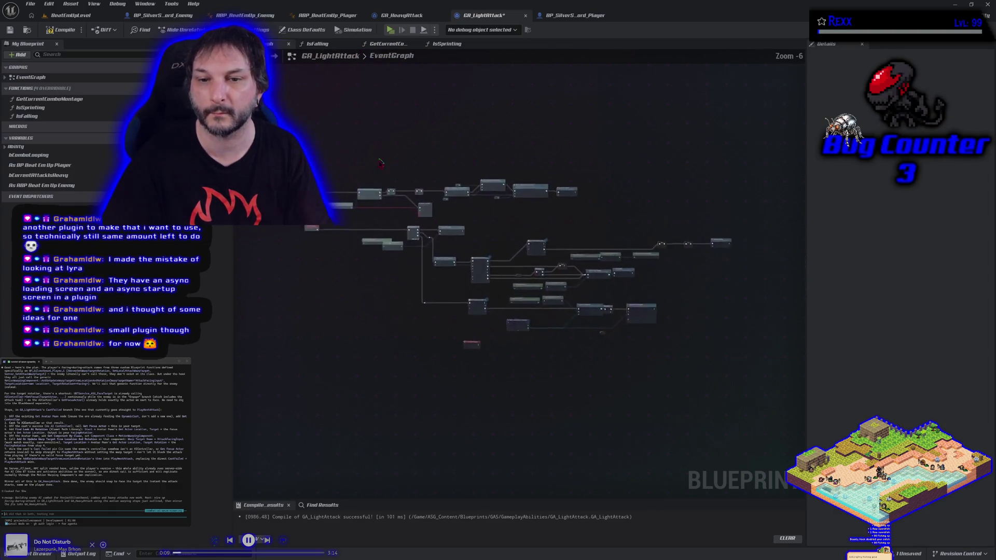
# Step: Reopen the collapsed AI Motion Warping graph and cancel a pin's node actions list
pyautogui.scroll(1, 447, 215)
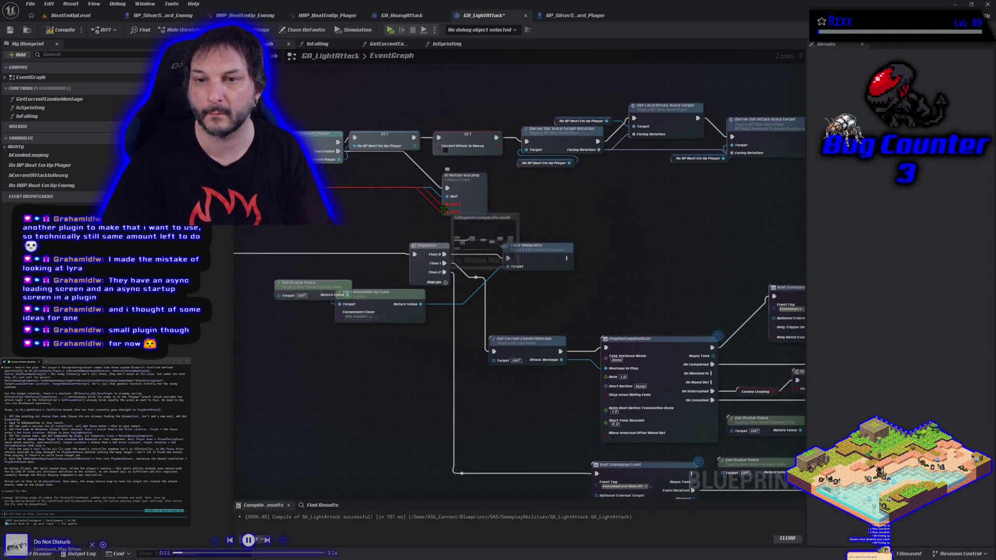
pyautogui.moveTo(447, 215); pyautogui.dragTo(533, 227)
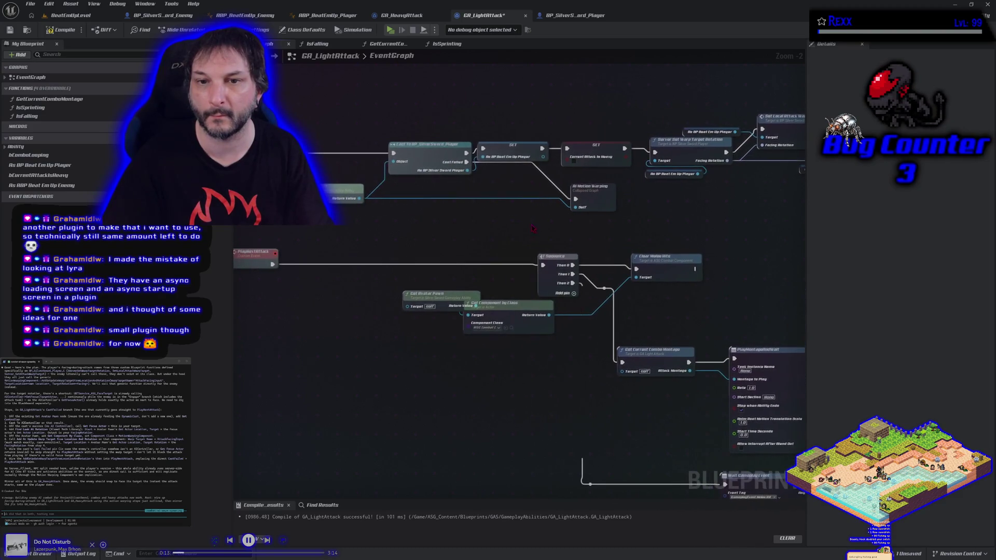
pyautogui.doubleClick(610, 195)
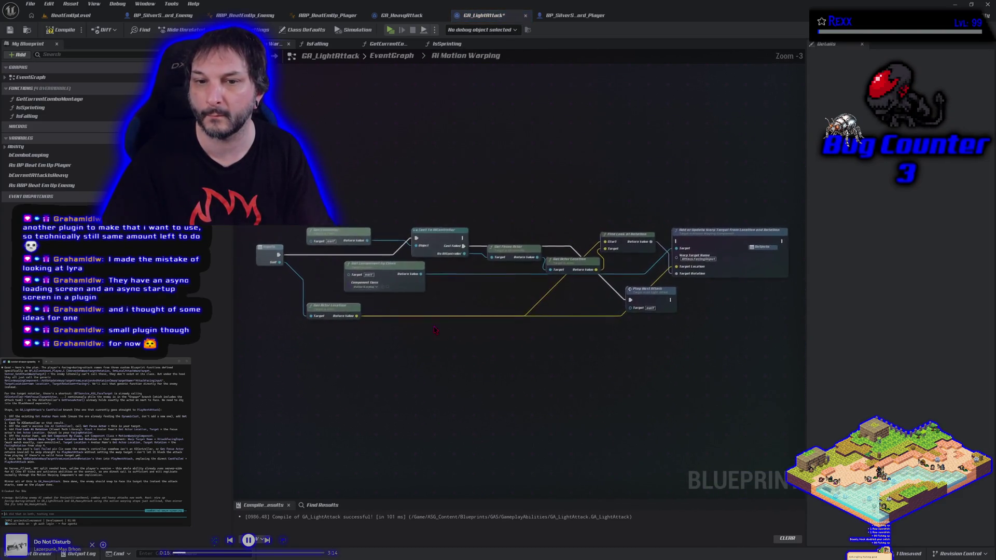
pyautogui.moveTo(280, 263)
pyautogui.mouseDown()
pyautogui.moveTo(327, 256)
pyautogui.moveTo(311, 293)
pyautogui.moveTo(302, 285)
pyautogui.mouseUp()
pyautogui.click(279, 321)
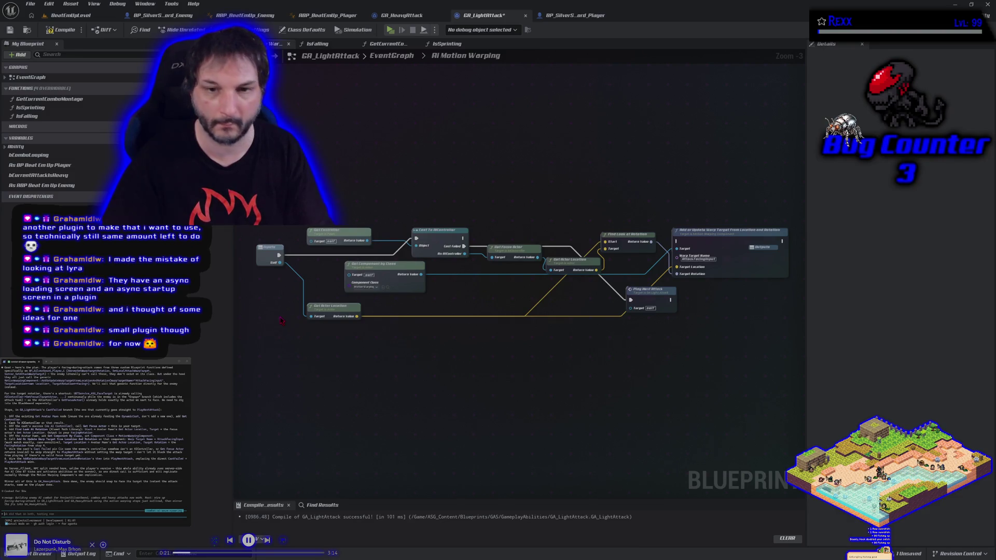
# Step: Undo seven times, restoring the Self inputs, node moves and rename, back past Collapse Nodes
pyautogui.hotkey('ctrl', 'z')
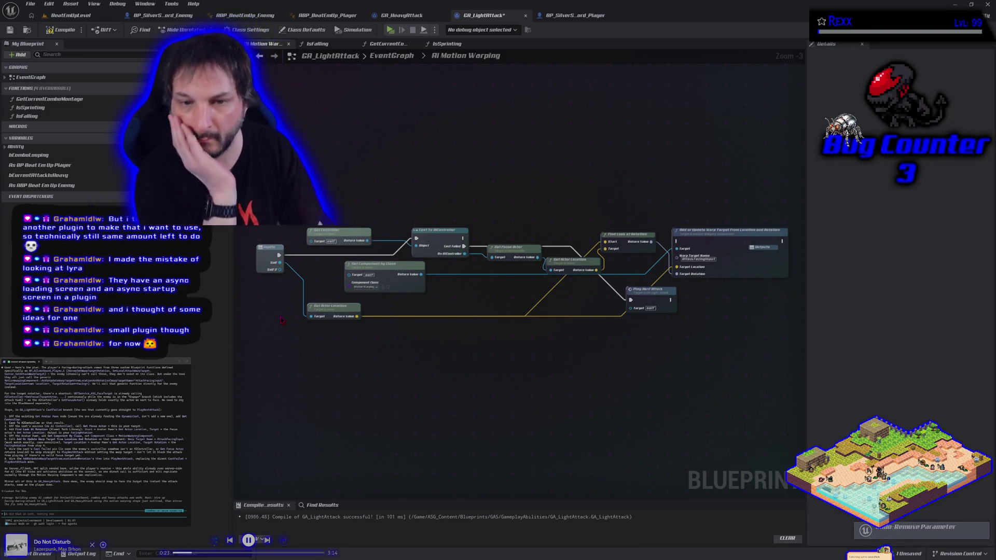
pyautogui.hotkey('ctrl', 'z')
pyautogui.hotkey('ctrl', 'z')
pyautogui.hotkey('ctrl', 'z')
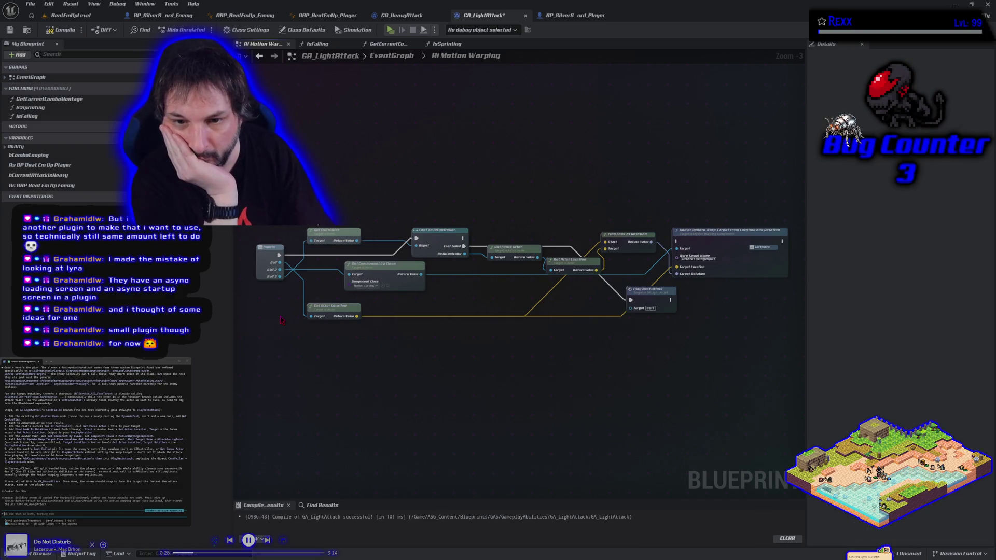
pyautogui.hotkey('ctrl', 'z')
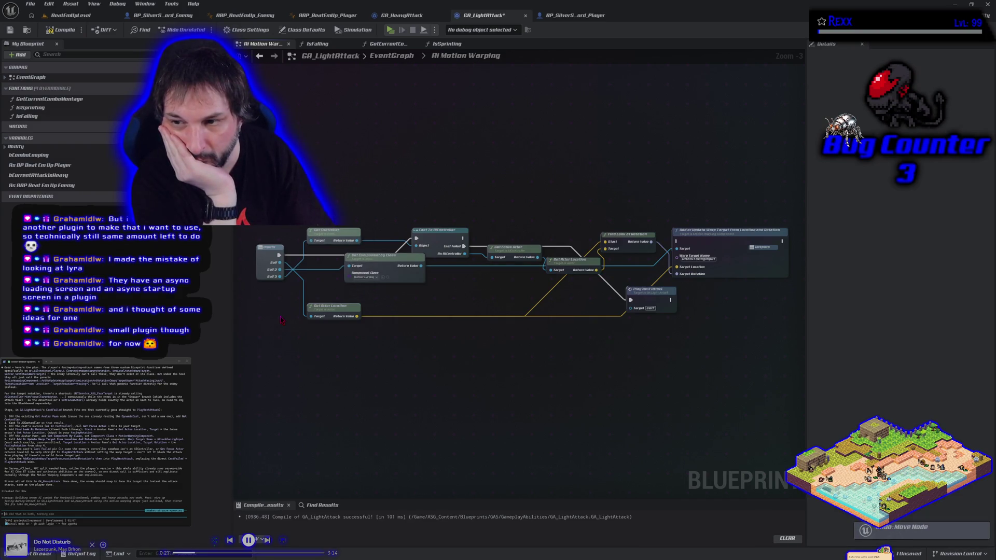
pyautogui.hotkey('ctrl', 'z')
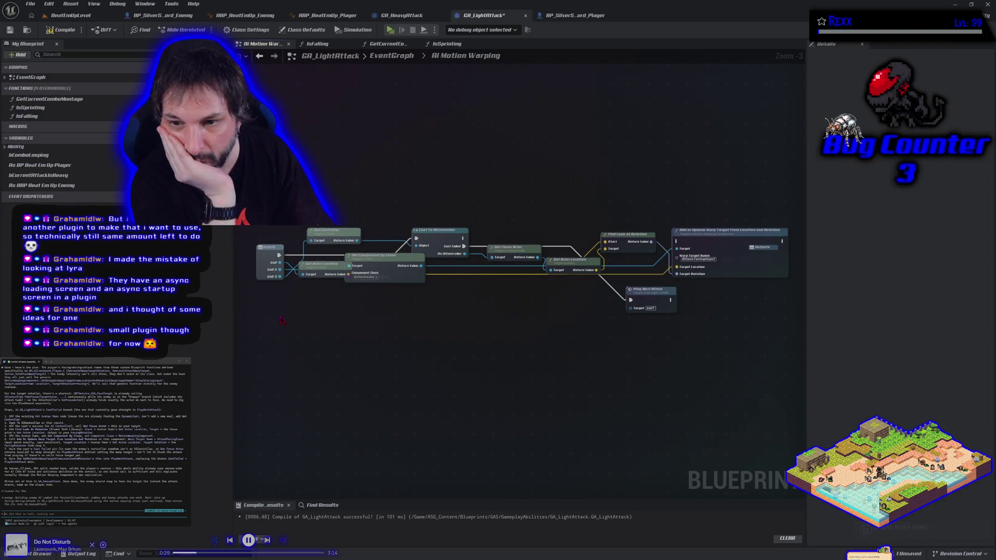
pyautogui.hotkey('ctrl', 'z')
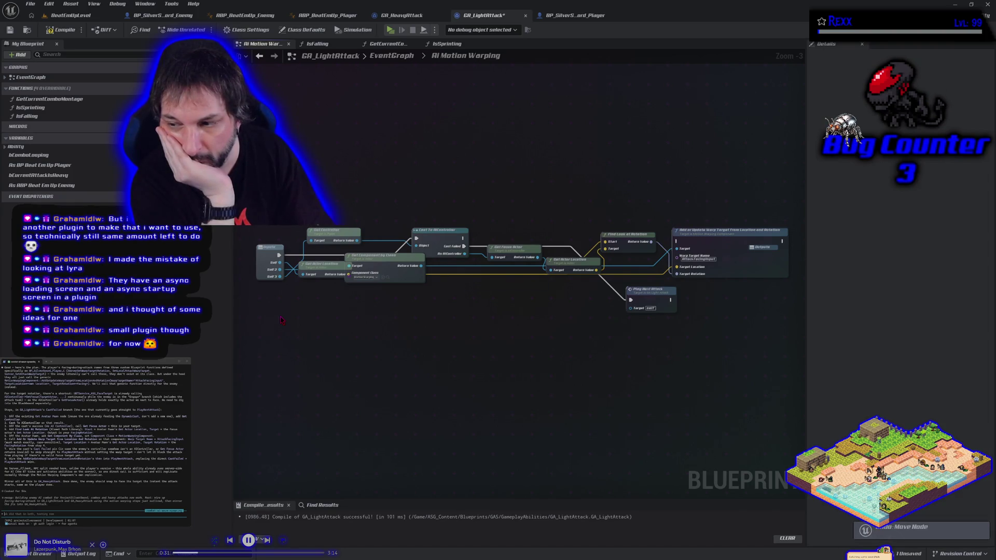
pyautogui.hotkey('ctrl', 'z')
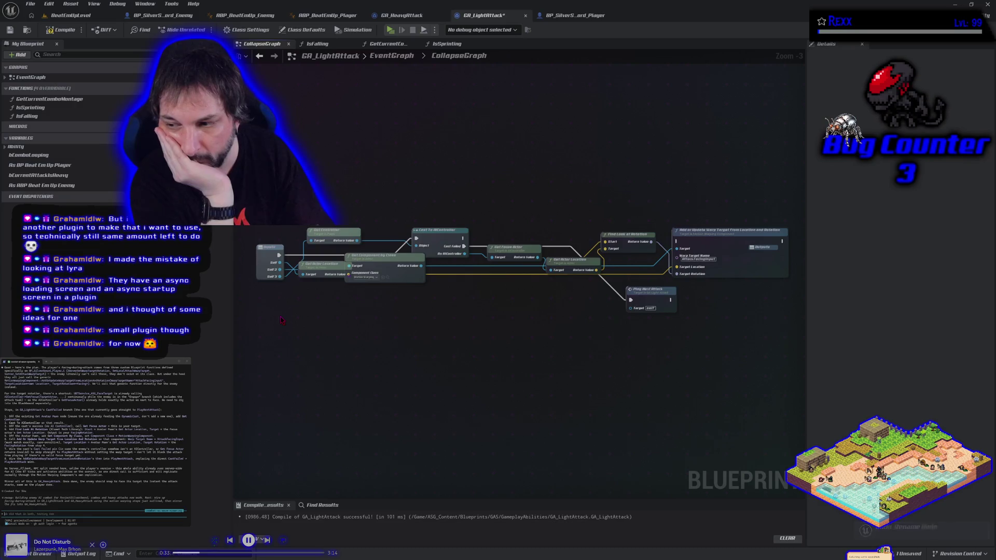
pyautogui.hotkey('ctrl', 'z')
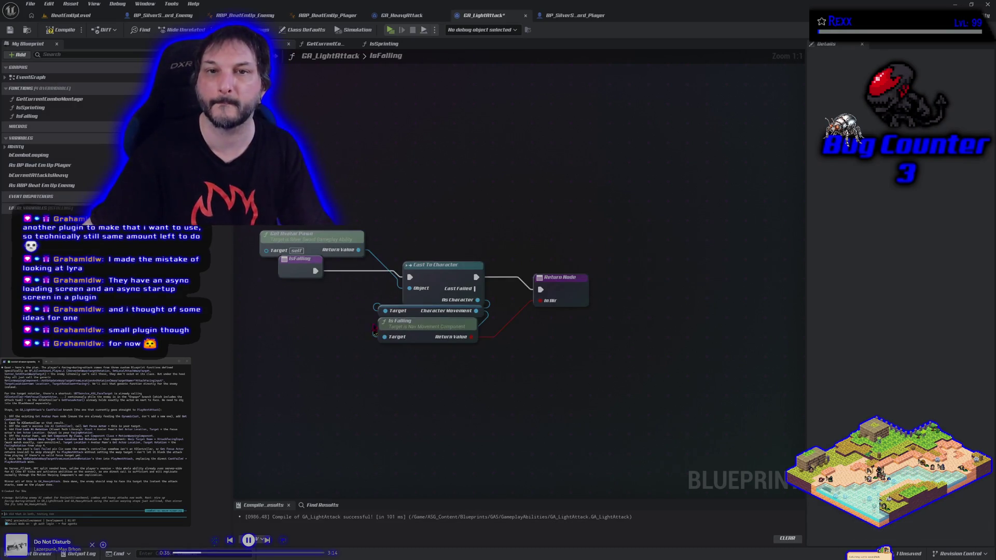
pyautogui.click(42, 79)
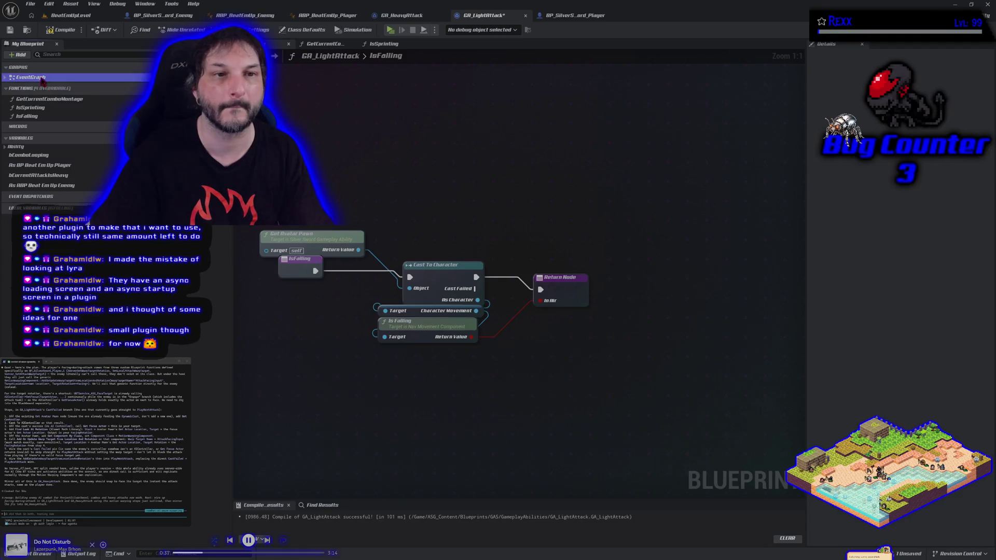
# Step: In the EventGraph, separate Get Component by Class and Get Controller from overlapping nodes
pyautogui.doubleClick(42, 77)
pyautogui.scroll(5, 397, 402)
pyautogui.moveTo(398, 402)
pyautogui.mouseDown()
pyautogui.moveTo(443, 404)
pyautogui.moveTo(461, 391)
pyautogui.moveTo(457, 411)
pyautogui.mouseUp()
pyautogui.moveTo(411, 247); pyautogui.dragTo(436, 249)
pyautogui.moveTo(363, 216); pyautogui.dragTo(373, 216)
pyautogui.scroll(-1, 358, 223)
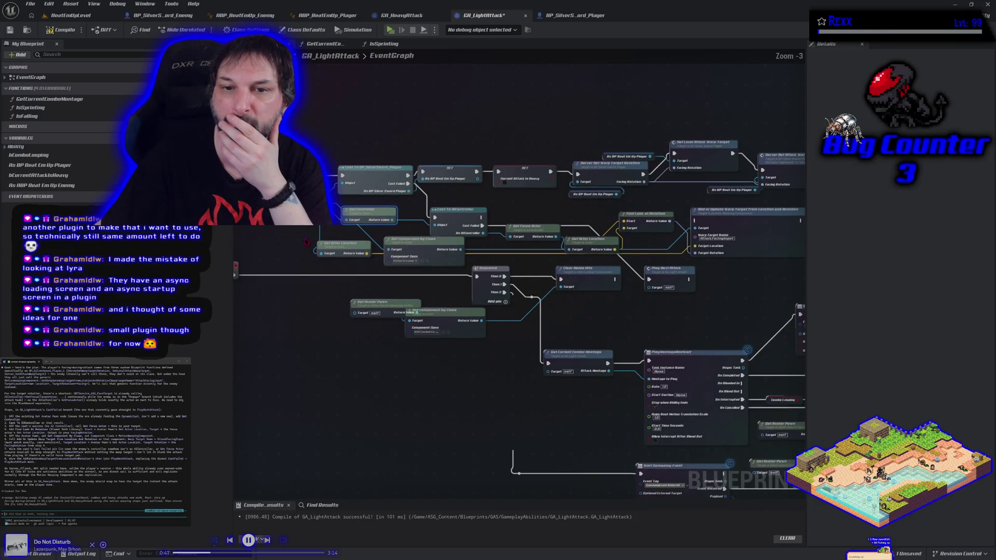
pyautogui.moveTo(331, 236); pyautogui.dragTo(297, 243)
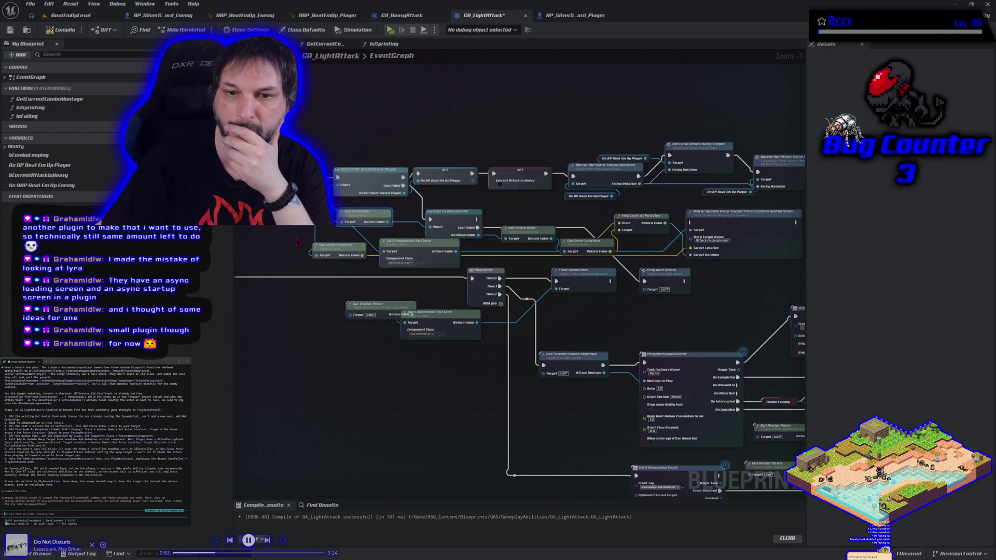
pyautogui.moveTo(297, 243); pyautogui.dragTo(362, 261)
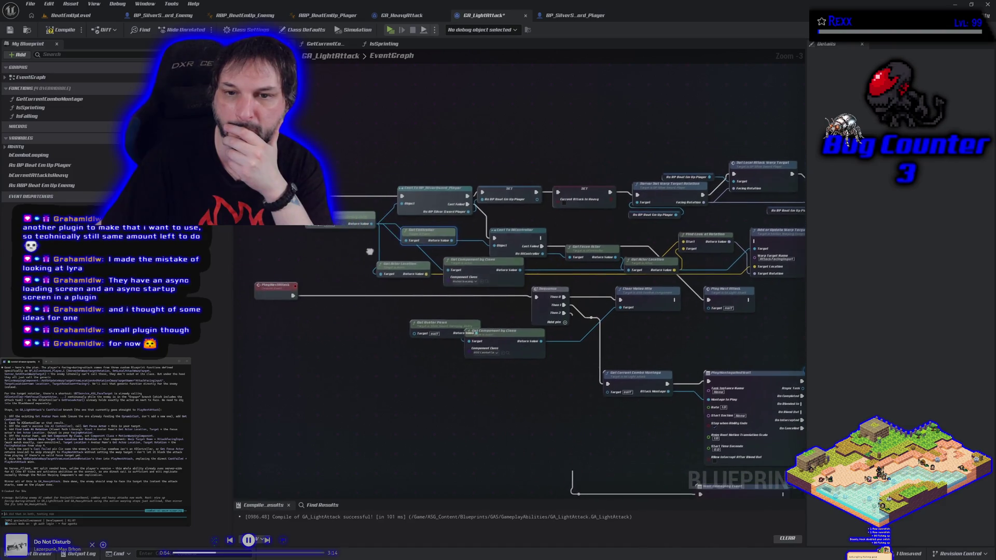
# Step: Add a Get Avatar Pawn node wired into the Cast To BP_SilverSword_Player Object pin
pyautogui.rightClick(319, 155)
pyautogui.write('get')
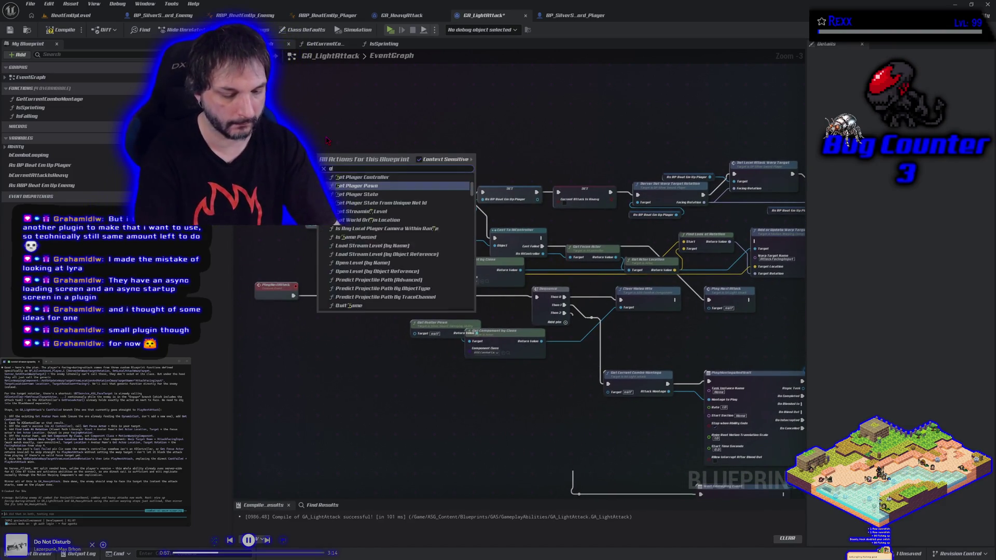
pyautogui.write(' avatar pawn')
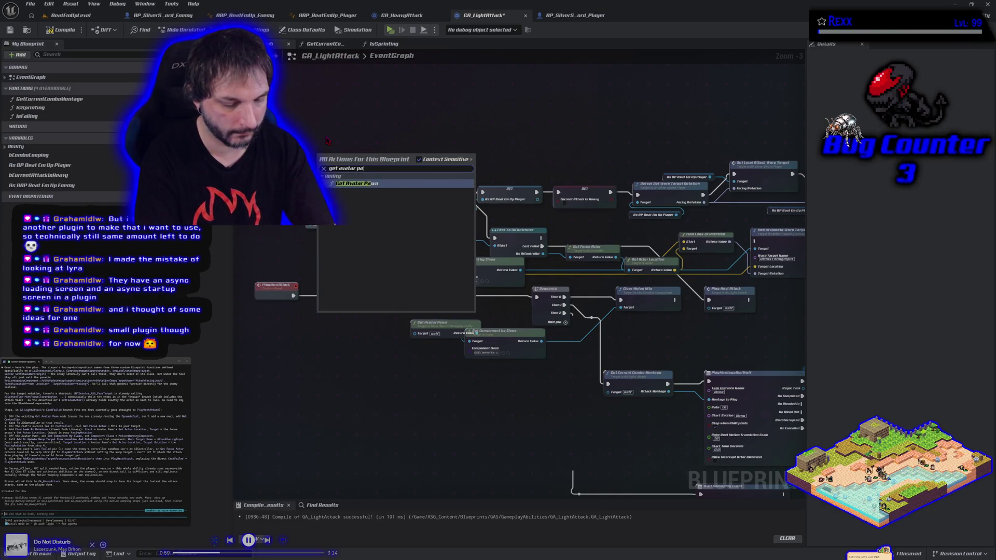
pyautogui.click(373, 184)
pyautogui.moveTo(380, 165)
pyautogui.mouseDown()
pyautogui.moveTo(396, 179)
pyautogui.moveTo(402, 203)
pyautogui.mouseUp()
pyautogui.moveTo(365, 244)
pyautogui.mouseDown()
pyautogui.moveTo(290, 218)
pyautogui.moveTo(267, 226)
pyautogui.moveTo(576, 255)
pyautogui.moveTo(690, 253)
pyautogui.mouseUp()
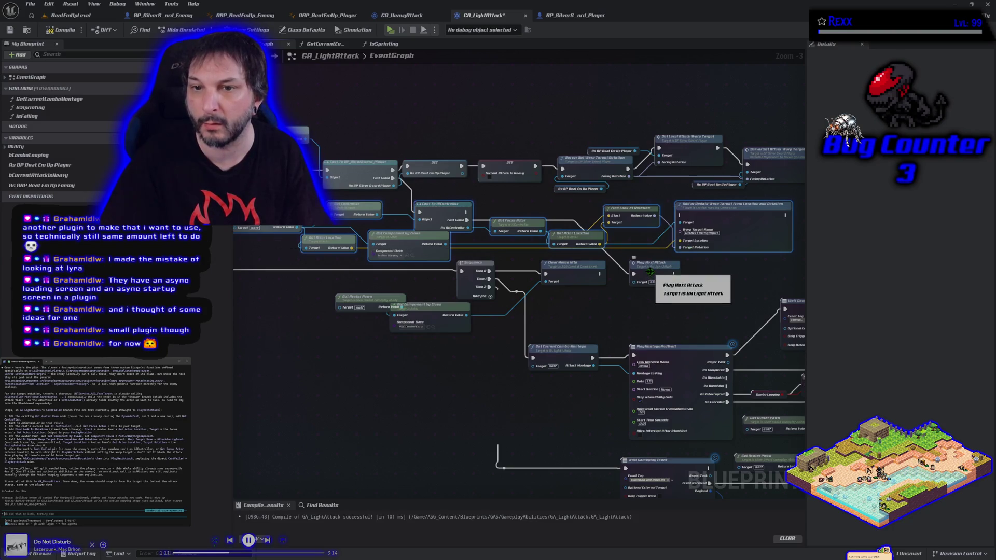
pyautogui.rightClick(651, 276)
# Step: Collapse the selected nodes, name the result AI Motion Warping, and open its inner graph
pyautogui.moveTo(670, 345)
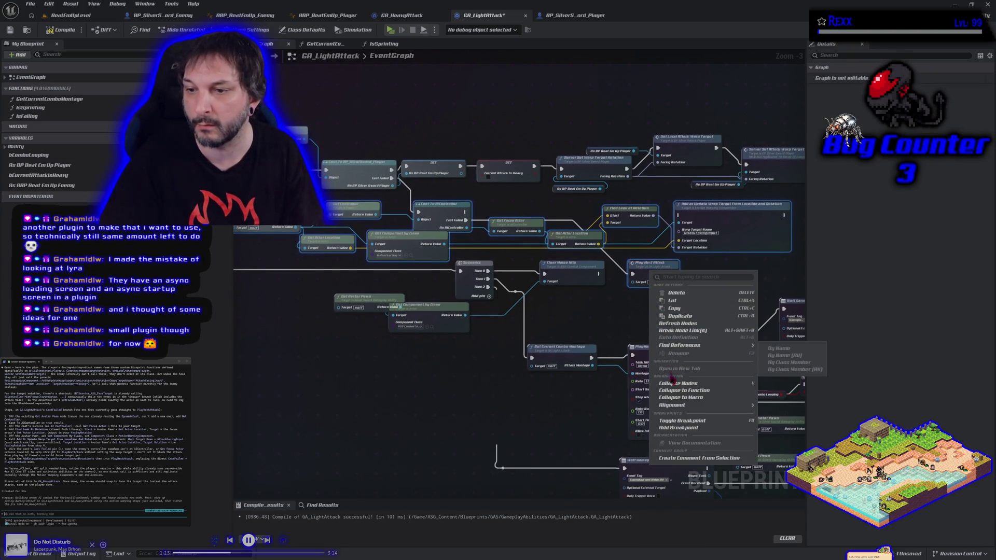
pyautogui.click(672, 384)
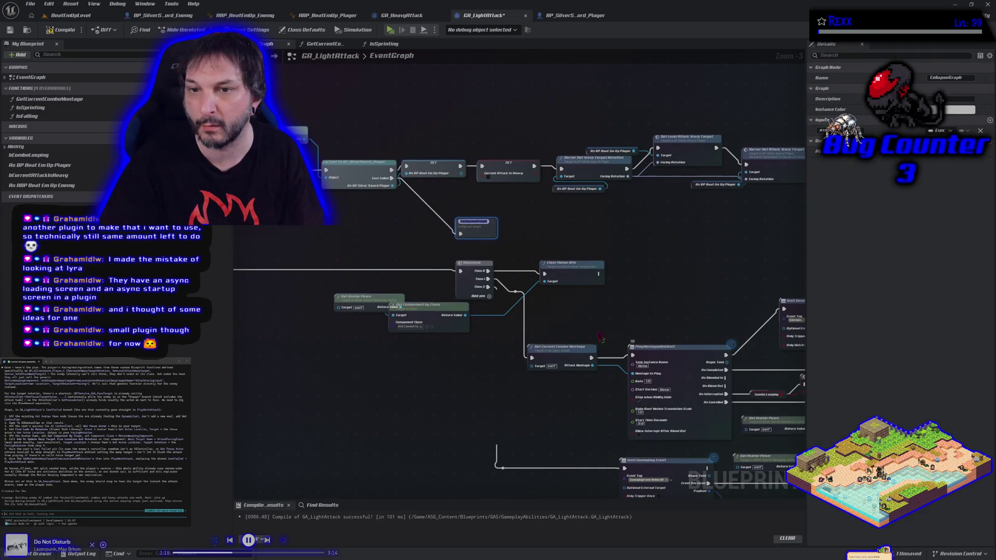
pyautogui.press('BackSpace')
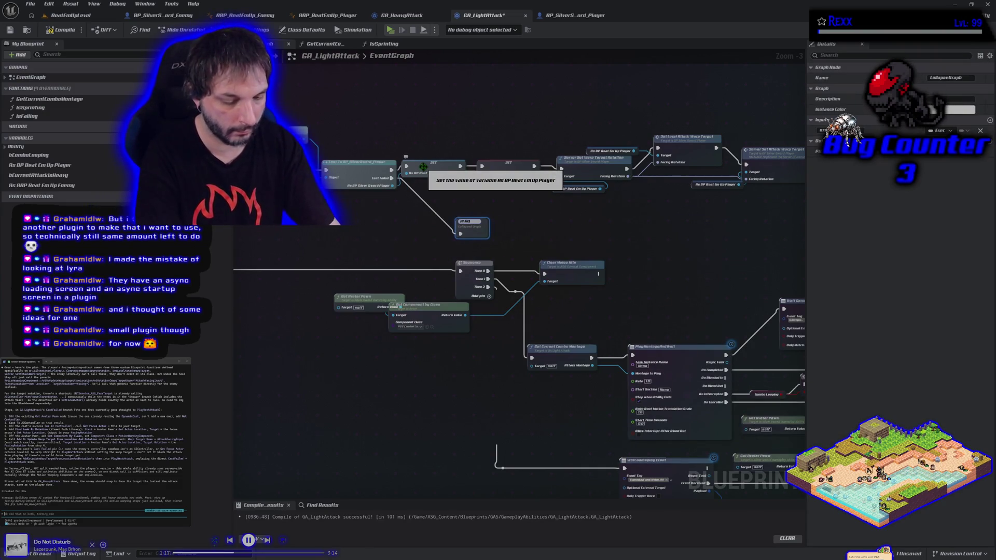
pyautogui.write('n Warping')
pyautogui.press('Return')
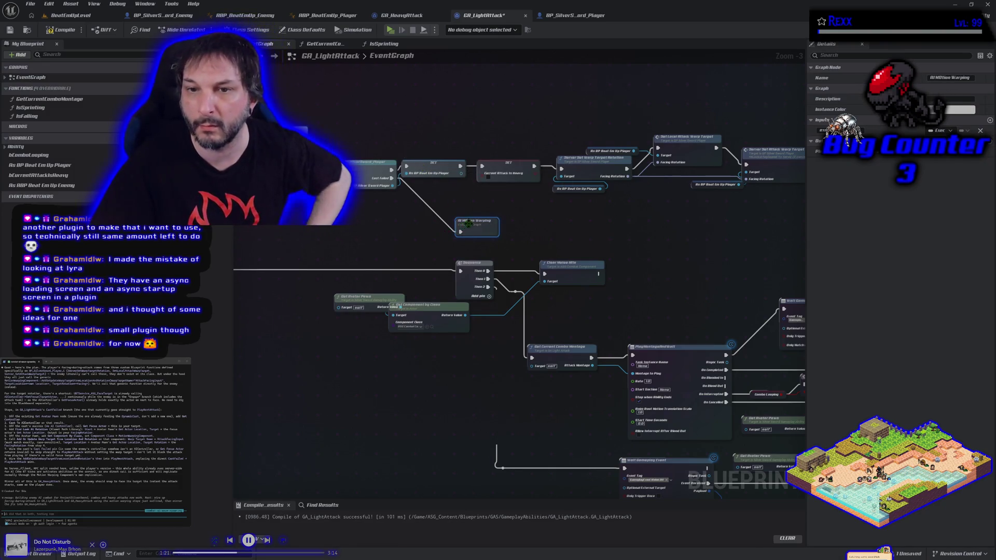
pyautogui.doubleClick(469, 226)
pyautogui.scroll(1, 429, 217)
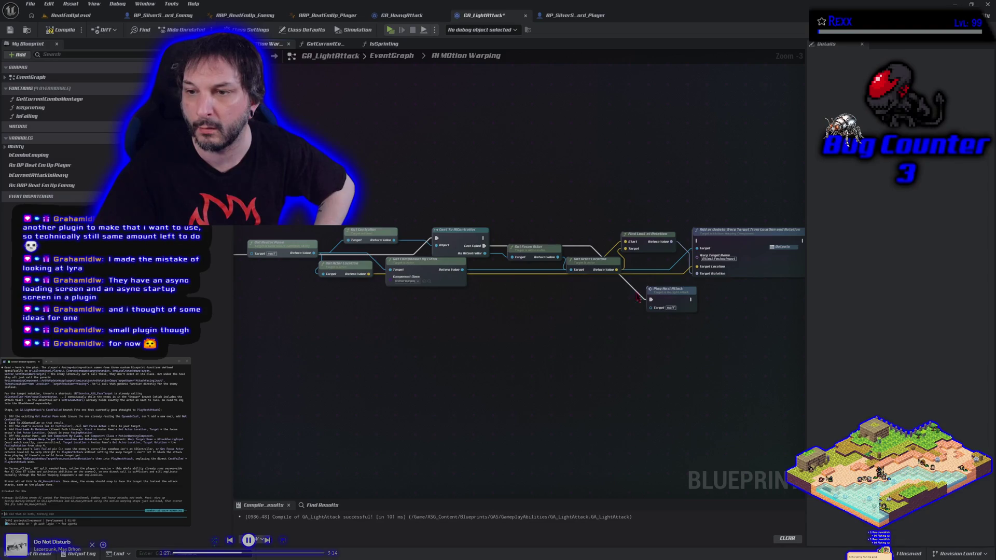
# Step: Move Play Next Attack aside, give each consumer its own Get Avatar Pawn copy, shift warp target right
pyautogui.moveTo(661, 292); pyautogui.dragTo(550, 312)
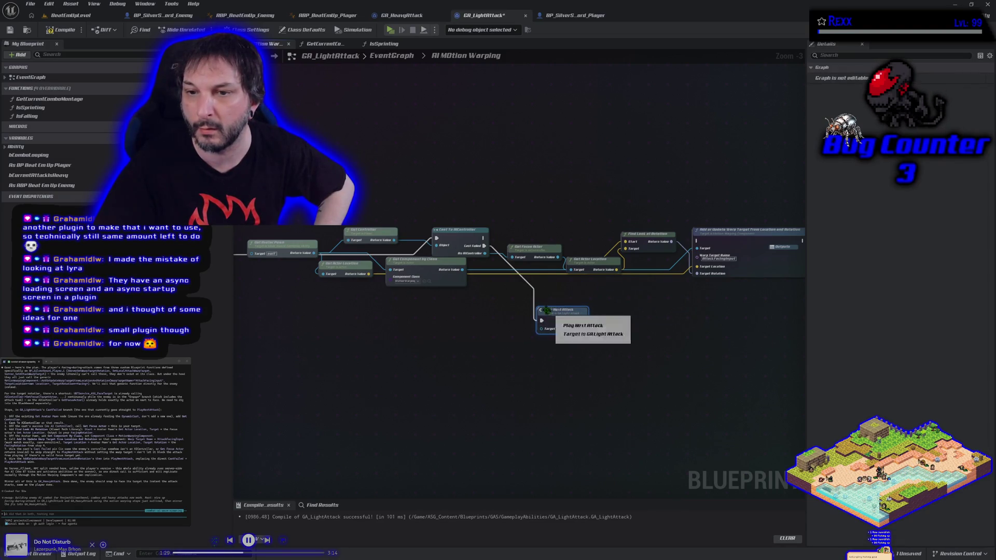
pyautogui.moveTo(355, 343)
pyautogui.mouseDown()
pyautogui.moveTo(448, 393)
pyautogui.moveTo(438, 377)
pyautogui.mouseUp()
pyautogui.moveTo(367, 279)
pyautogui.mouseDown()
pyautogui.moveTo(298, 363)
pyautogui.moveTo(280, 358)
pyautogui.moveTo(293, 336)
pyautogui.mouseUp()
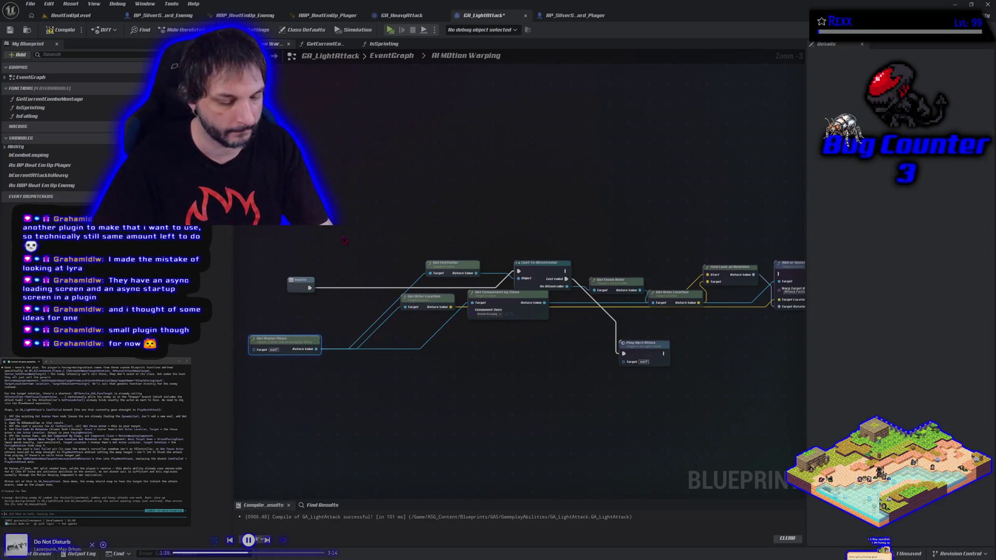
pyautogui.hotkey('ctrl', 'c')
pyautogui.hotkey('ctrl', 'v')
pyautogui.hotkey('ctrl', 'v')
pyautogui.moveTo(412, 250); pyautogui.dragTo(430, 272)
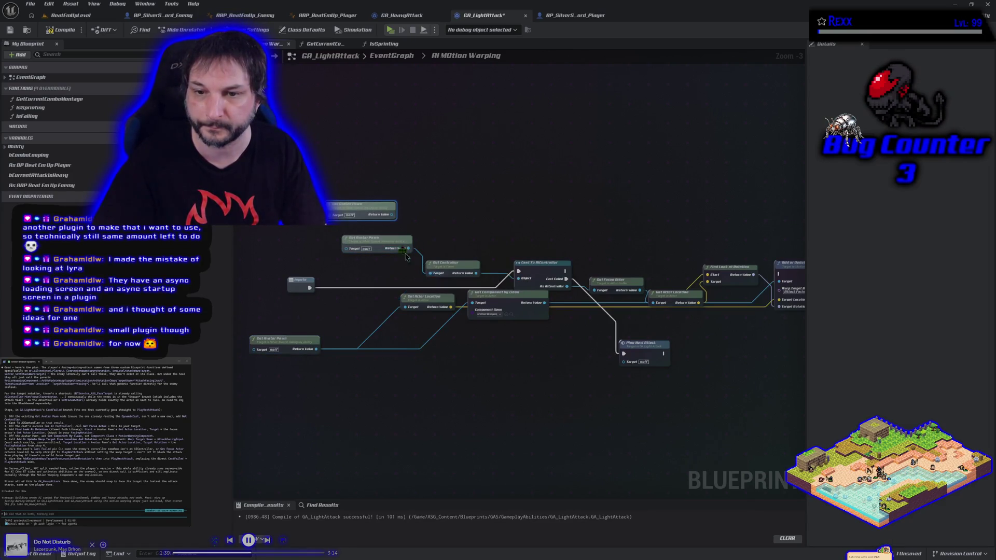
pyautogui.moveTo(360, 211)
pyautogui.mouseDown()
pyautogui.moveTo(353, 310)
pyautogui.moveTo(405, 308)
pyautogui.mouseUp()
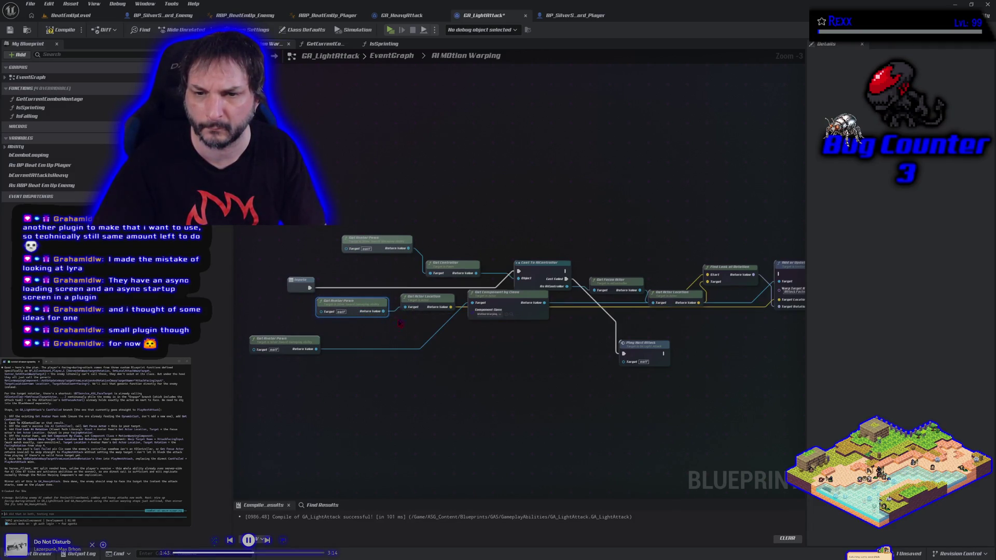
pyautogui.moveTo(305, 344); pyautogui.dragTo(442, 336)
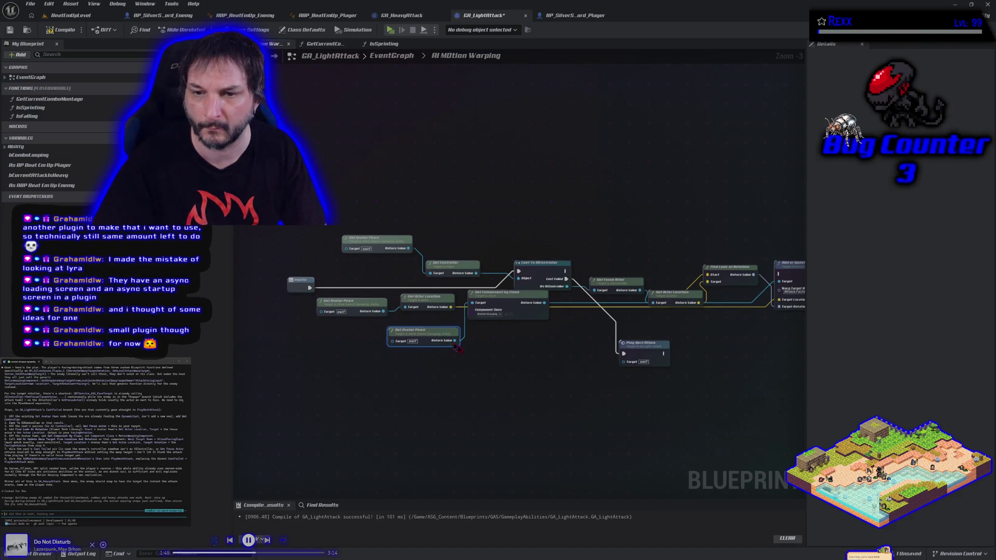
pyautogui.moveTo(506, 366)
pyautogui.mouseDown()
pyautogui.moveTo(387, 362)
pyautogui.moveTo(402, 351)
pyautogui.moveTo(509, 354)
pyautogui.mouseUp()
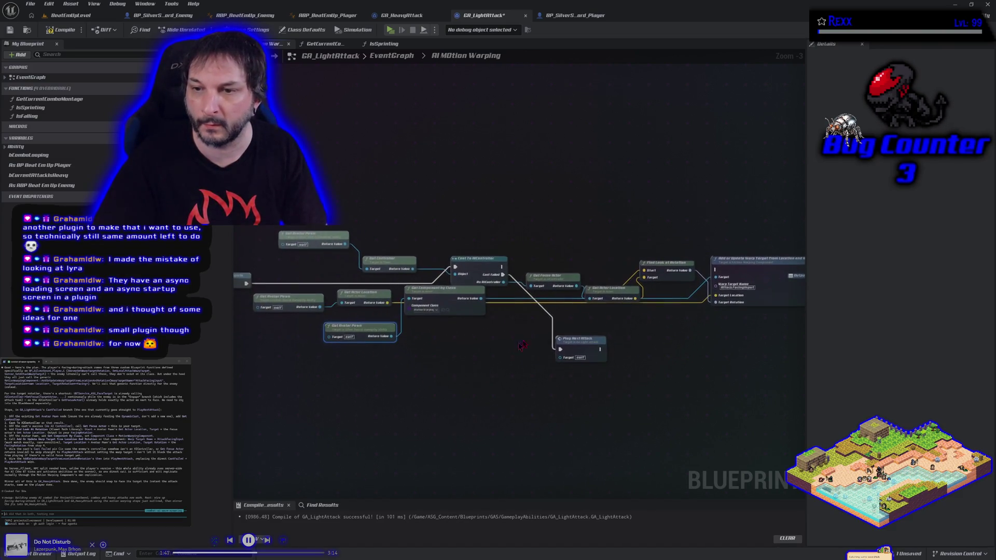
pyautogui.moveTo(682, 261)
pyautogui.mouseDown()
pyautogui.moveTo(610, 257)
pyautogui.moveTo(741, 270)
pyautogui.mouseUp()
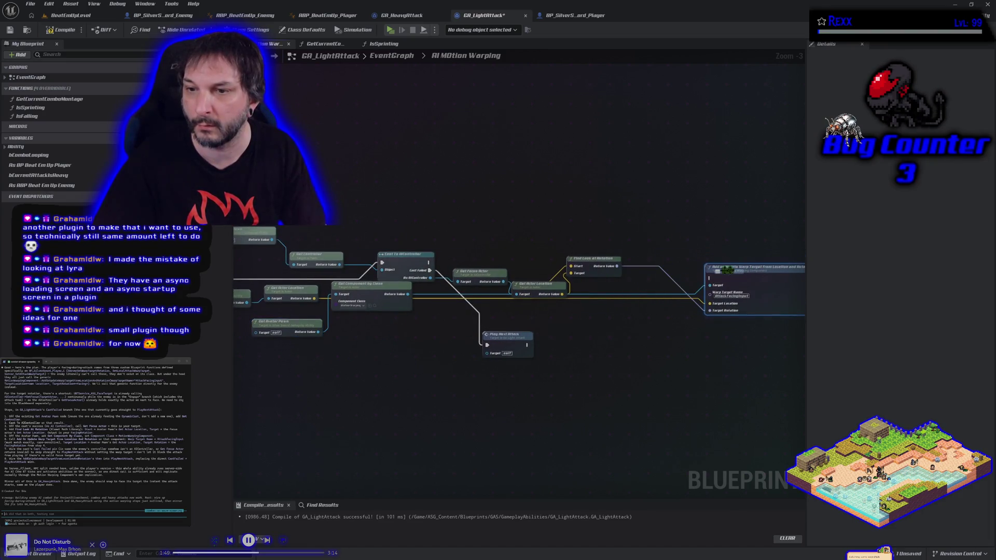
# Step: Rearrange Get Actor Location and Find Look at Rotation, then run the warp target after the AIController cast
pyautogui.moveTo(522, 289); pyautogui.dragTo(523, 240)
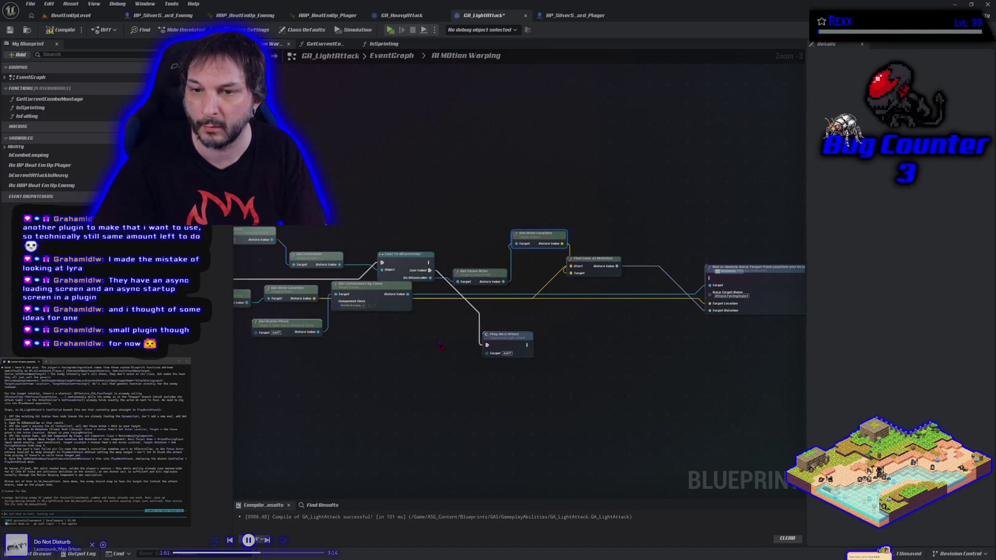
pyautogui.moveTo(598, 268); pyautogui.dragTo(637, 269)
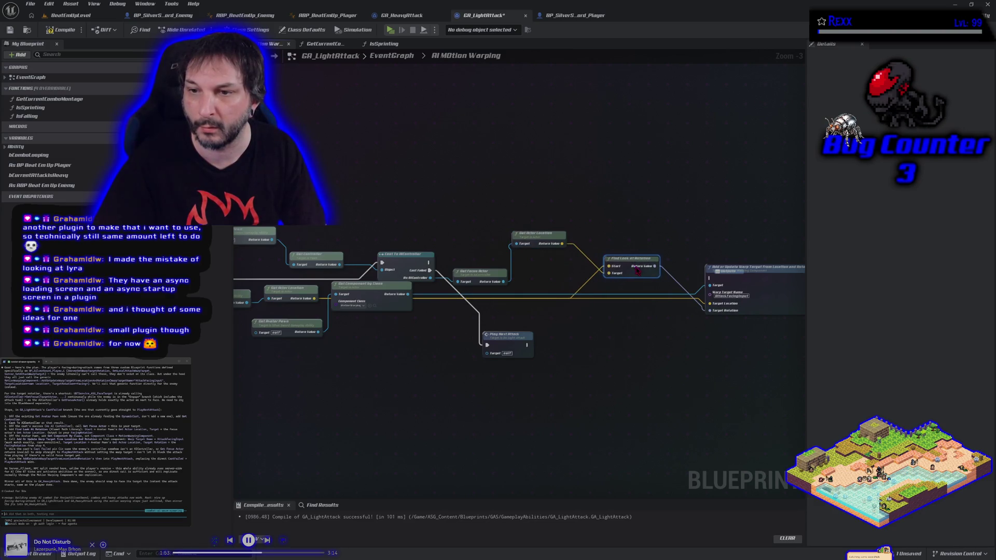
pyautogui.moveTo(533, 237); pyautogui.dragTo(537, 278)
pyautogui.moveTo(641, 259)
pyautogui.mouseDown()
pyautogui.moveTo(630, 320)
pyautogui.moveTo(624, 271)
pyautogui.moveTo(619, 305)
pyautogui.mouseUp()
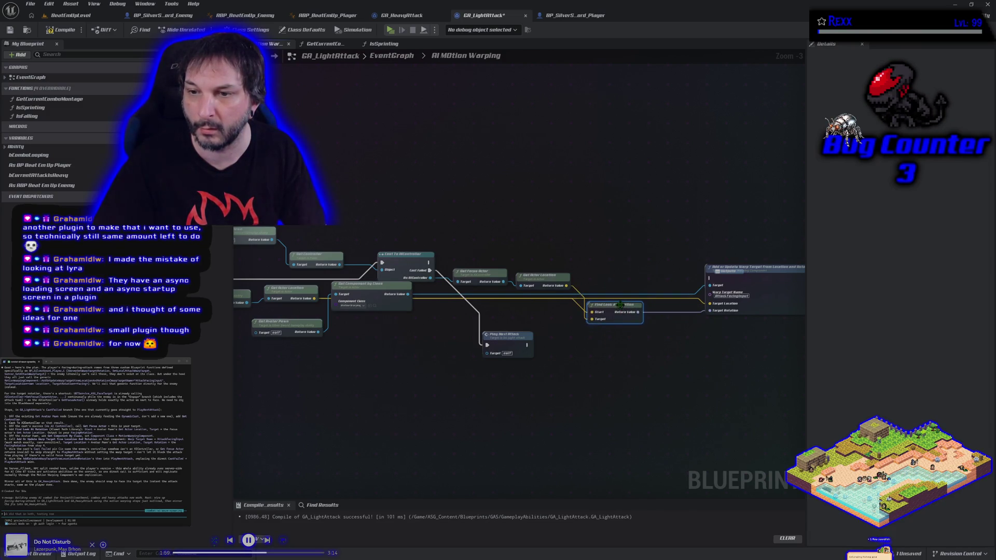
pyautogui.moveTo(738, 272); pyautogui.dragTo(756, 249)
pyautogui.moveTo(431, 263)
pyautogui.mouseDown()
pyautogui.moveTo(729, 254)
pyautogui.moveTo(734, 267)
pyautogui.mouseUp()
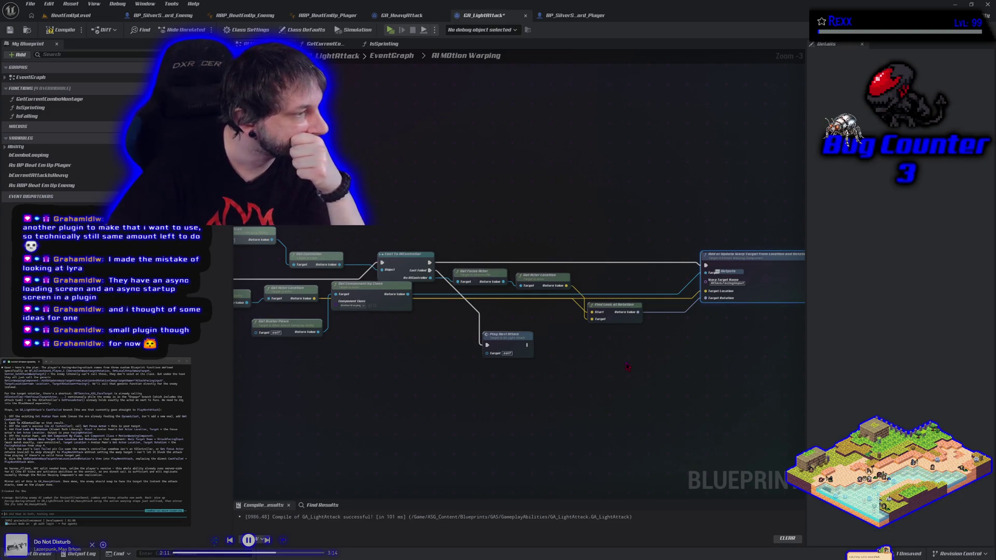
# Step: Compile and save GA_LightAttack, then paste a copy of the Play Next Attack node
pyautogui.scroll(-1, 363, 325)
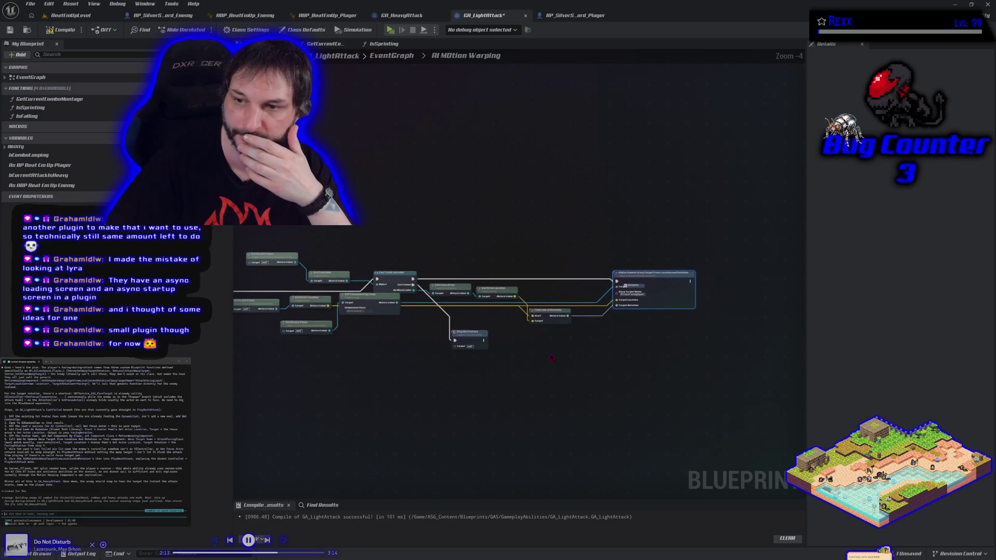
pyautogui.click(64, 29)
pyautogui.click(10, 30)
pyautogui.click(465, 342)
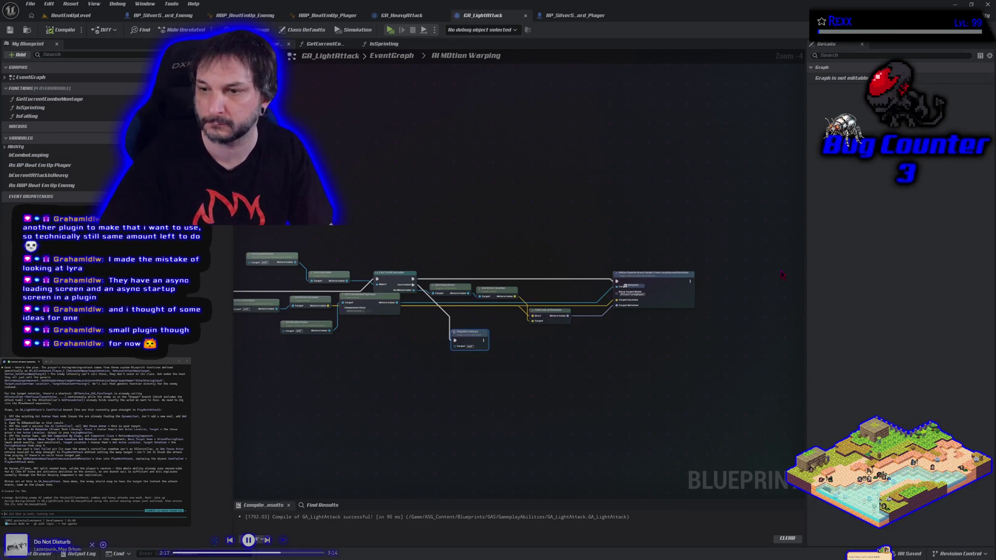
pyautogui.hotkey('ctrl', 'v')
# Step: Run the pasted Play Next Attack after the warp target, then return to the EventGraph
pyautogui.moveTo(691, 281); pyautogui.dragTo(740, 284)
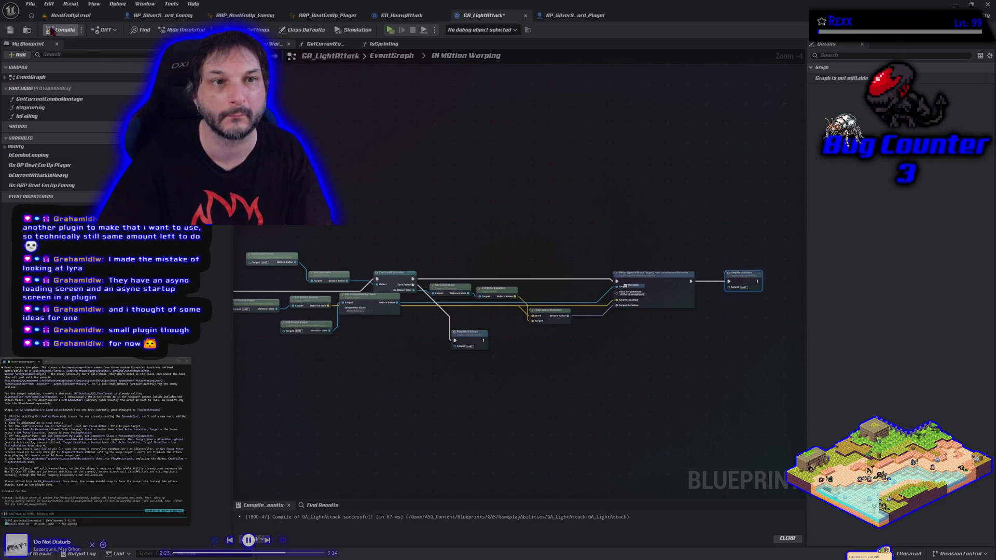
pyautogui.click(393, 57)
pyautogui.moveTo(490, 236); pyautogui.dragTo(595, 246)
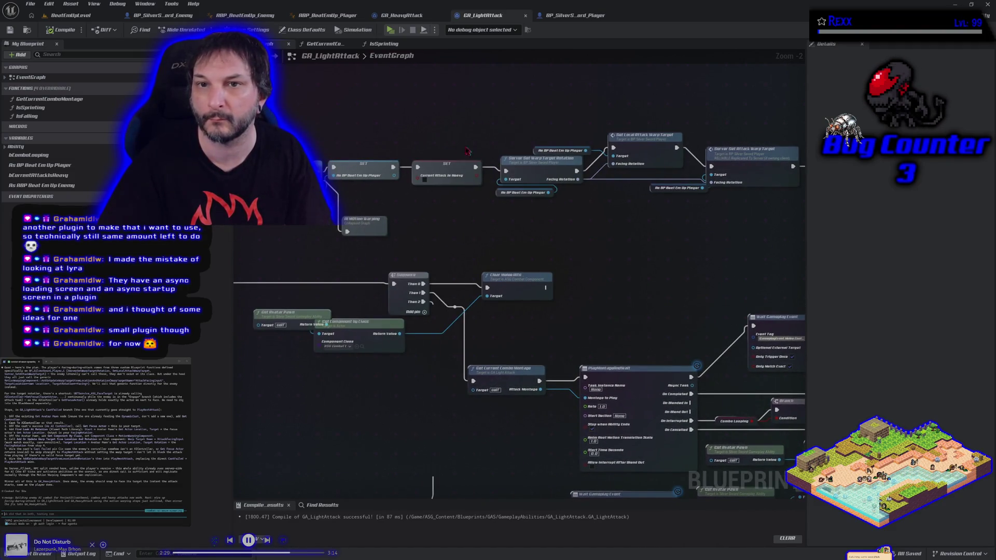
# Step: Review the AI Motion Warping graph, select its collapsed node, and switch to GA_HeavyAttack
pyautogui.doubleClick(361, 227)
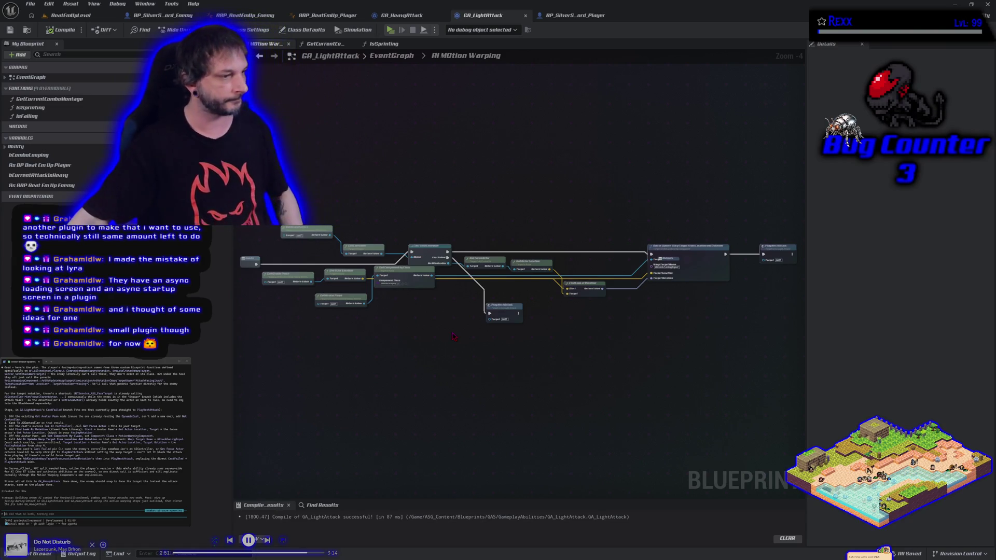
pyautogui.click(391, 58)
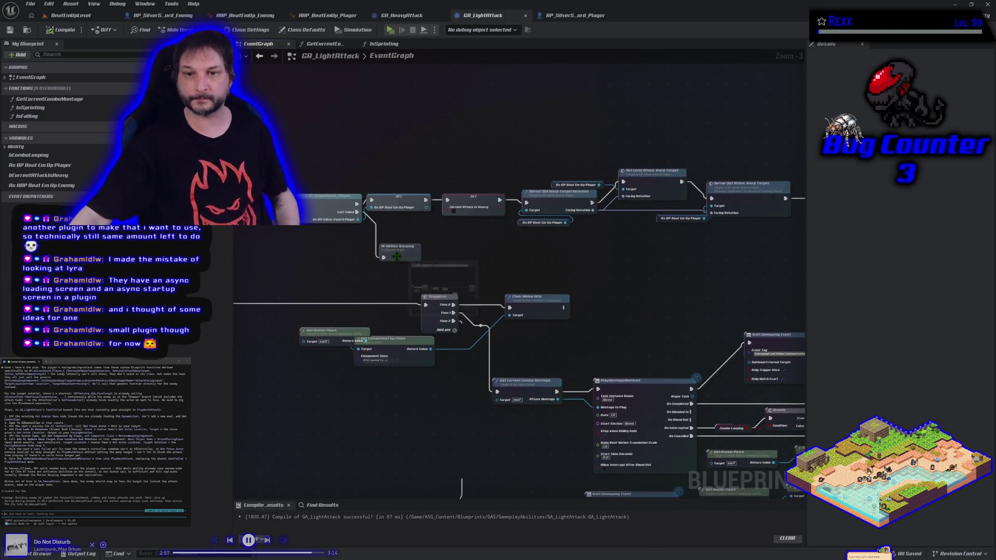
pyautogui.click(397, 257)
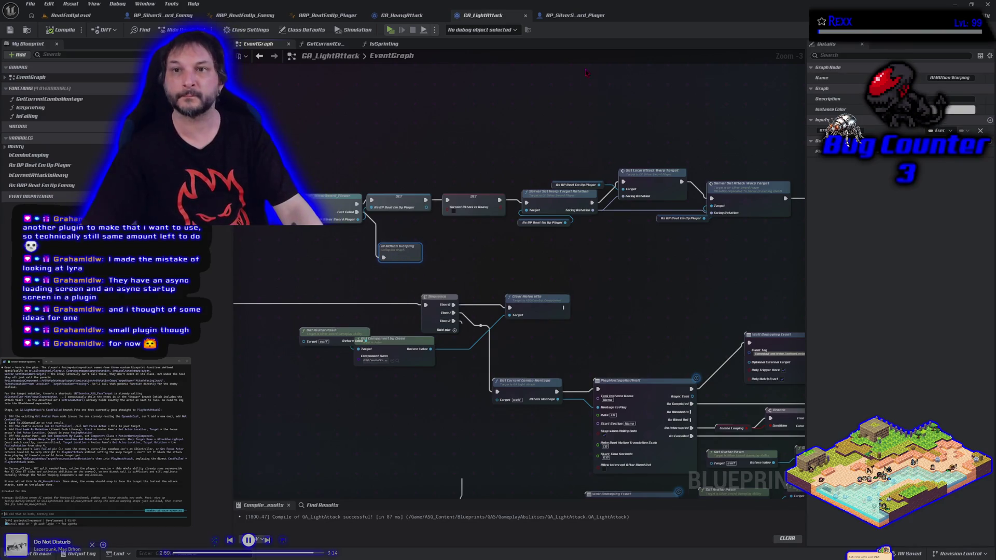
pyautogui.click(402, 16)
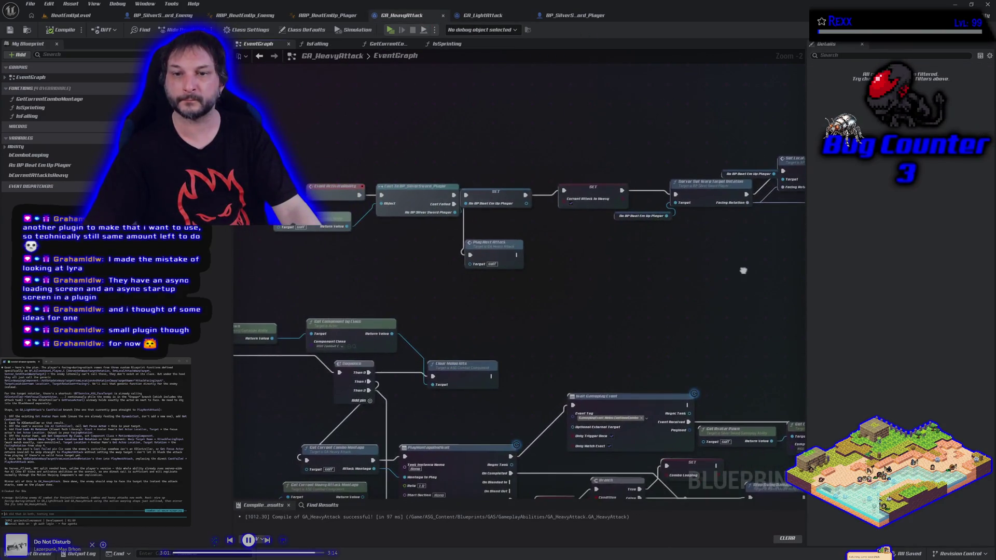
# Step: Paste the AI Motion Warping graph into GA_HeavyAttack, wire it after the cast, and delete Play Next Attack
pyautogui.hotkey('ctrl', 'v')
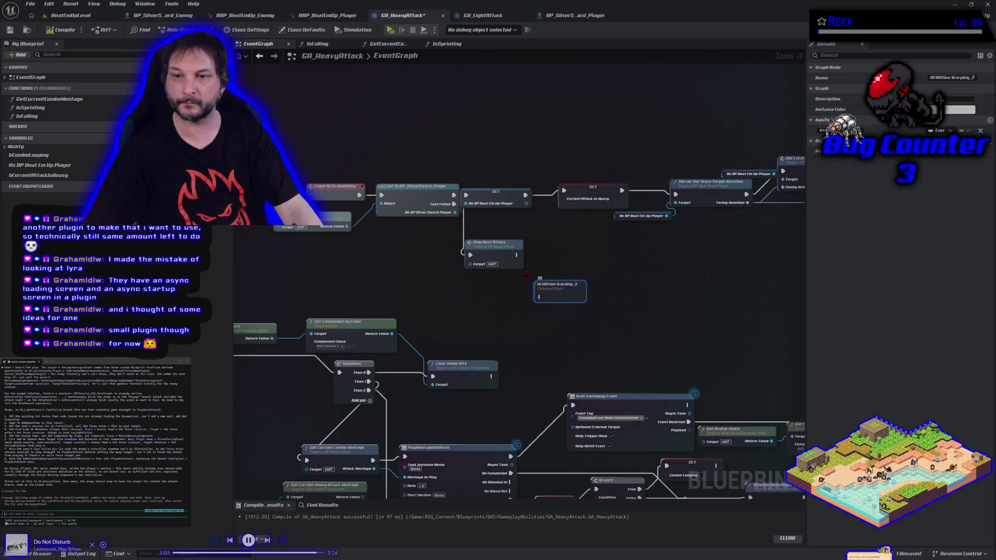
pyautogui.moveTo(516, 255)
pyautogui.mouseDown()
pyautogui.moveTo(539, 295)
pyautogui.moveTo(519, 276)
pyautogui.mouseUp()
pyautogui.click(494, 254)
pyautogui.press('Delete')
# Step: Inspect the pasted AI Motion Warping_2 graph, then compile and save GA_HeavyAttack
pyautogui.doubleClick(519, 276)
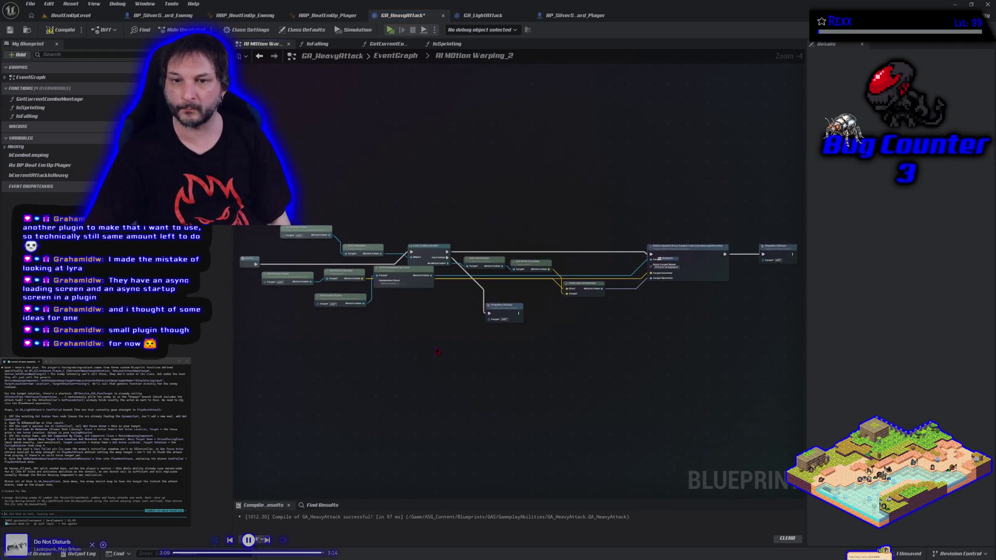
pyautogui.scroll(2, 436, 351)
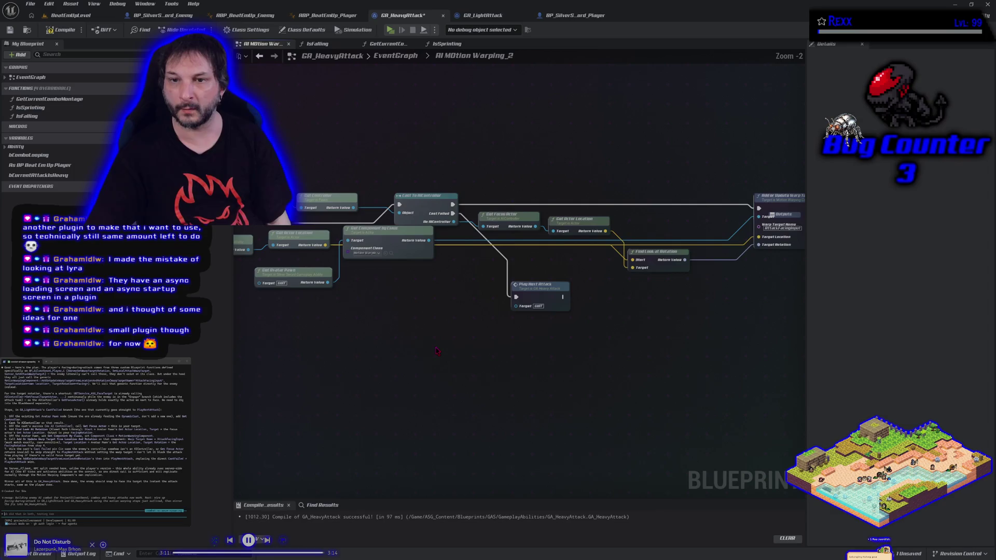
pyautogui.scroll(-2, 436, 351)
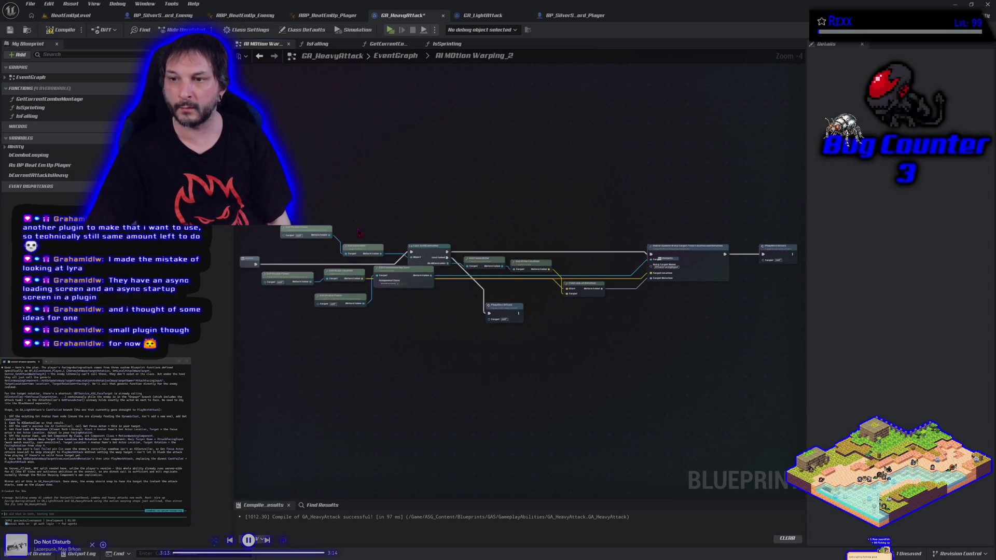
pyautogui.click(48, 29)
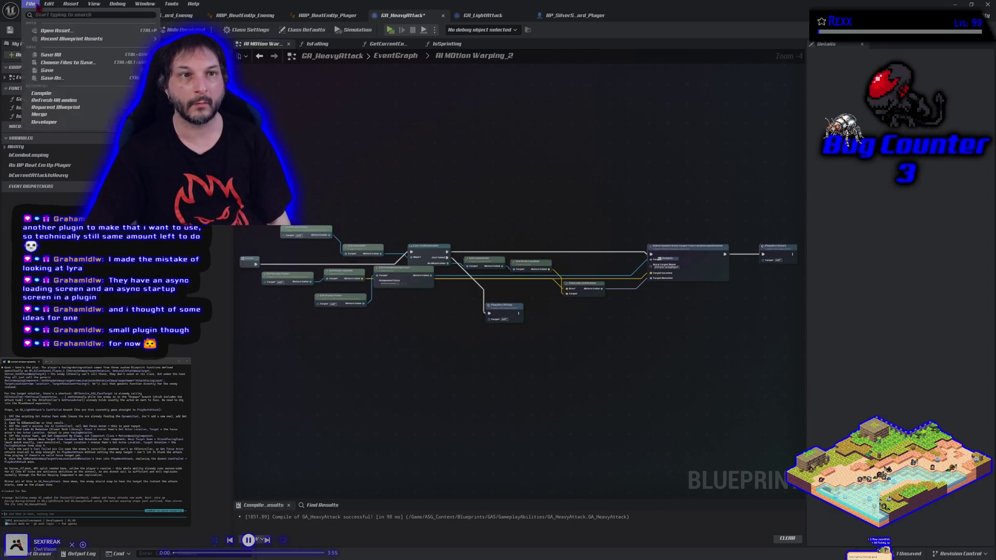
# Step: Run a PIE test in BeatEmUpLevel and note the Accessed None focus-actor error, then reopen GA_LightAttack
pyautogui.click(70, 17)
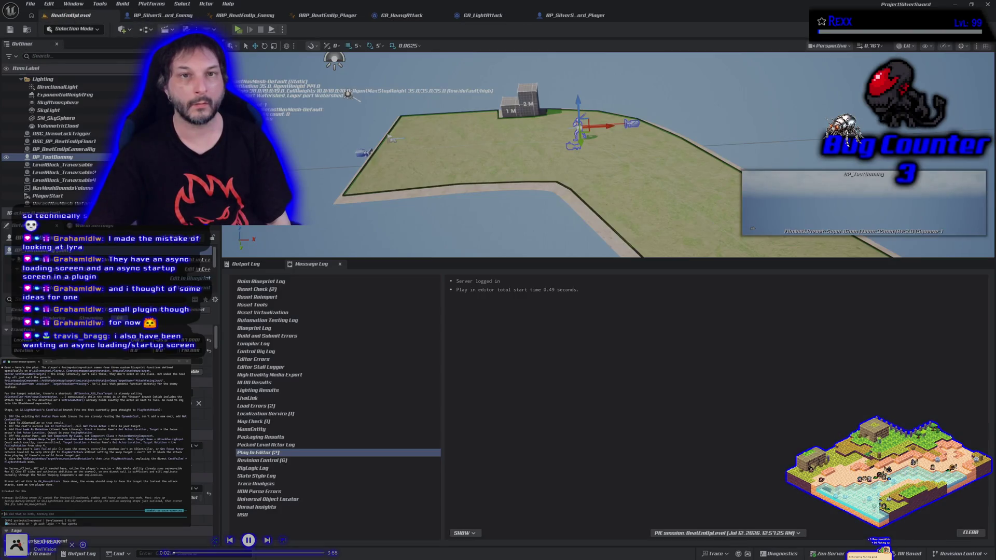
pyautogui.click(237, 30)
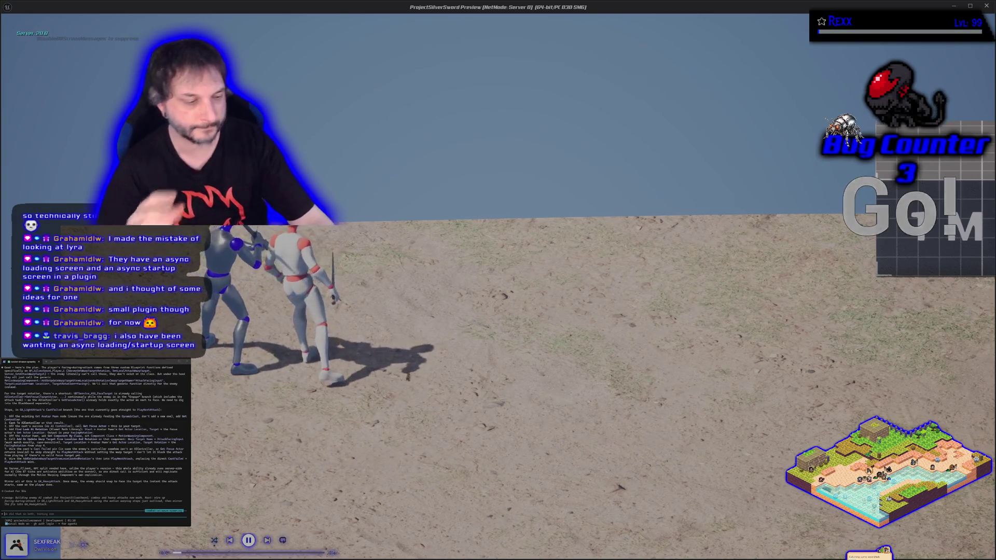
pyautogui.press('Escape')
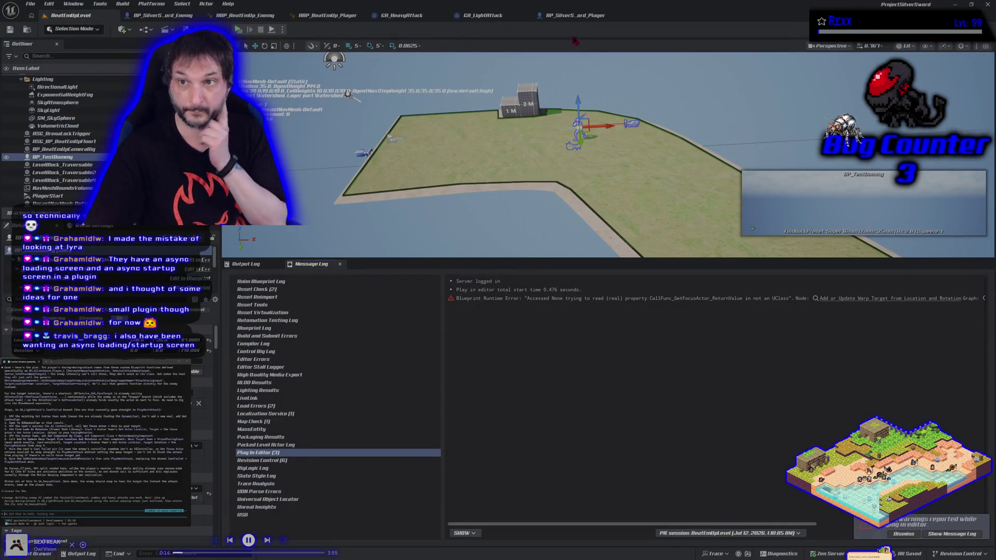
pyautogui.click(576, 17)
pyautogui.click(482, 15)
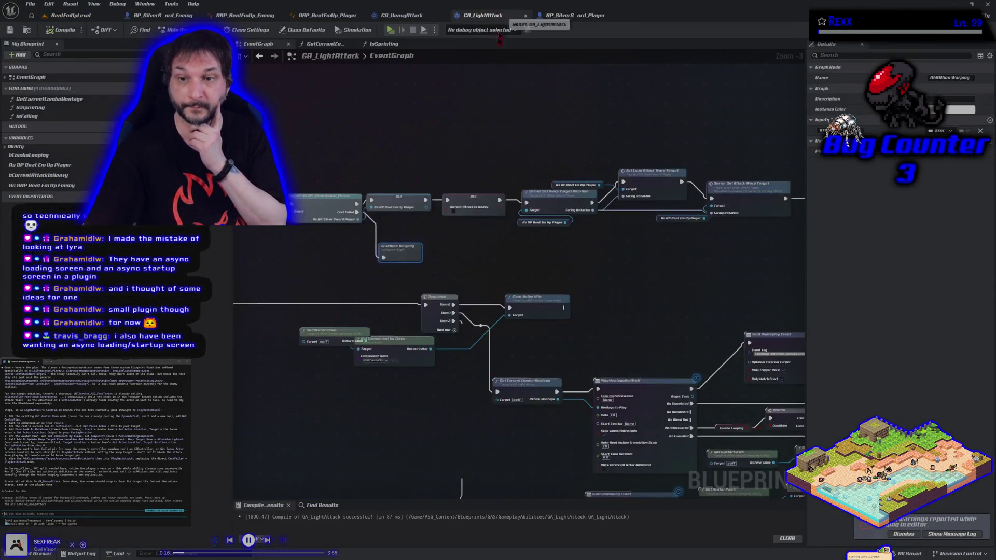
pyautogui.doubleClick(409, 249)
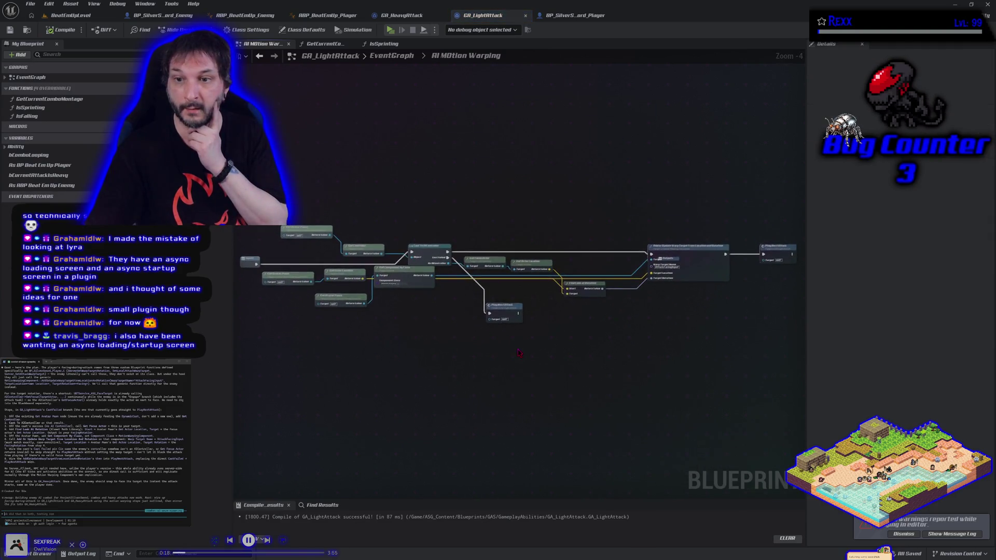
pyautogui.scroll(3, 580, 325)
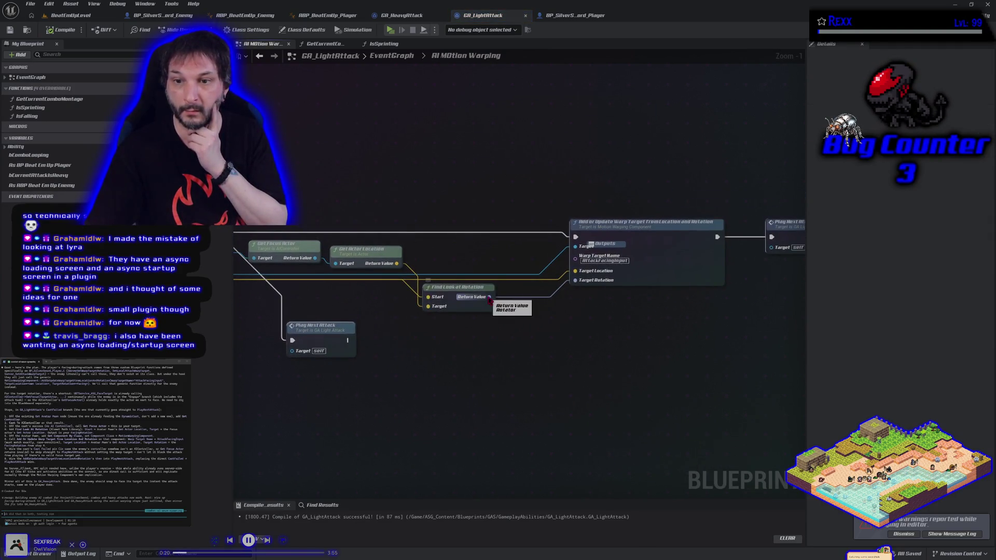
pyautogui.keyDown('alt'); pyautogui.click(489, 298); pyautogui.keyUp('alt')
pyautogui.rightClick(490, 299)
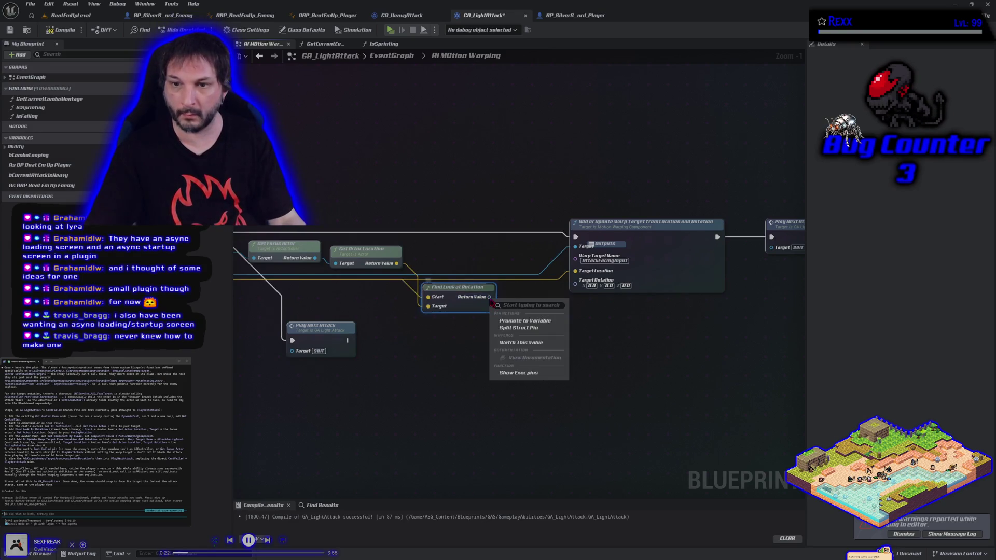
pyautogui.click(524, 320)
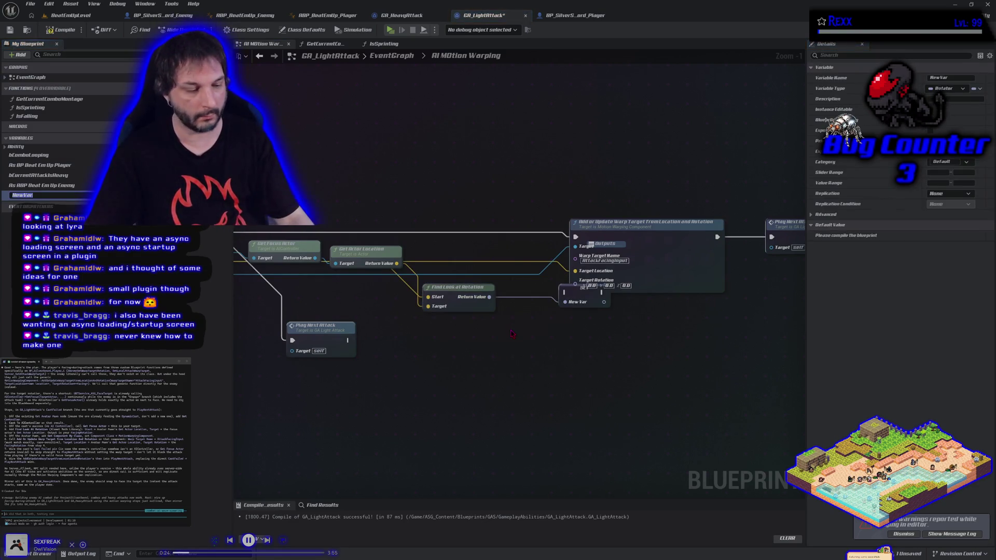
pyautogui.hotkey('ctrl', 'z')
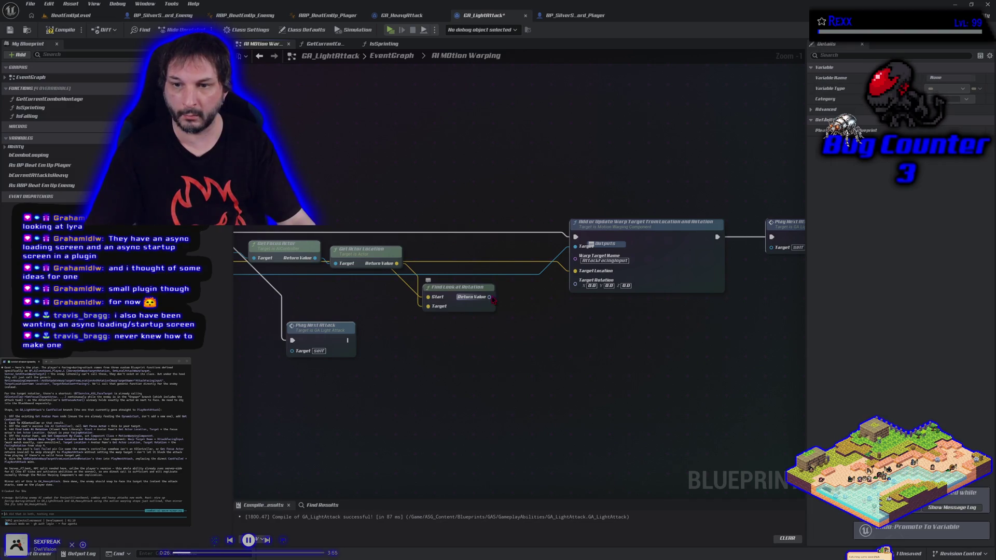
pyautogui.rightClick(490, 298)
pyautogui.click(506, 335)
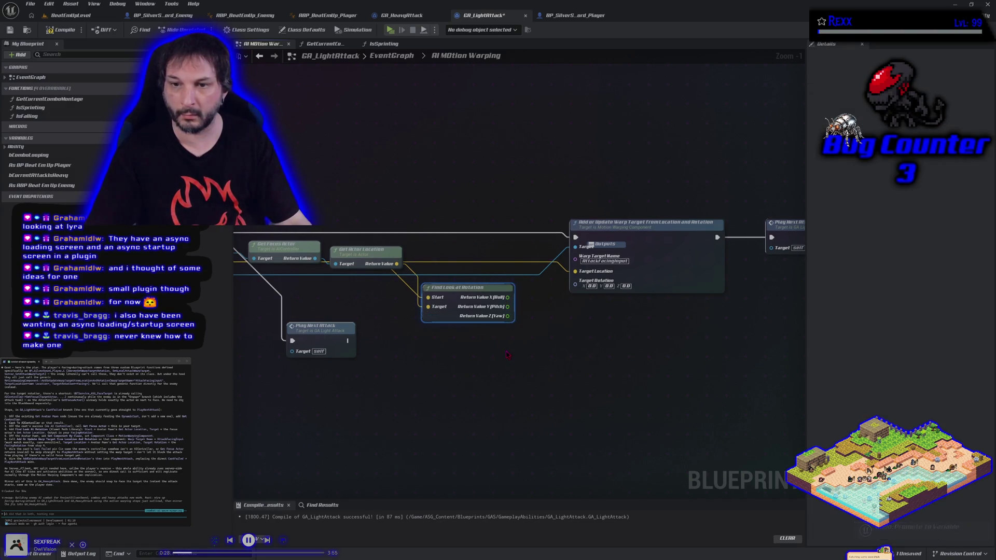
pyautogui.moveTo(507, 355); pyautogui.dragTo(489, 353)
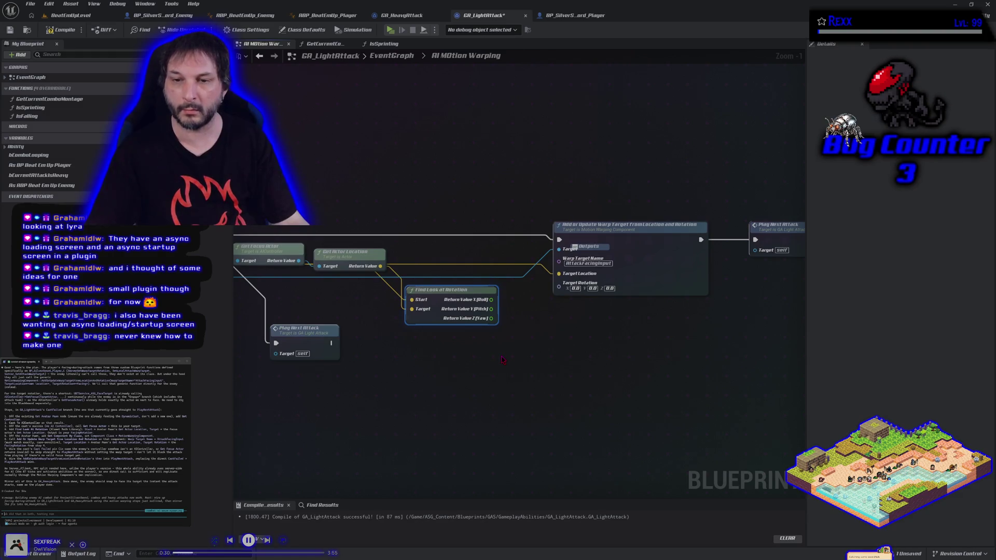
pyautogui.rightClick(559, 286)
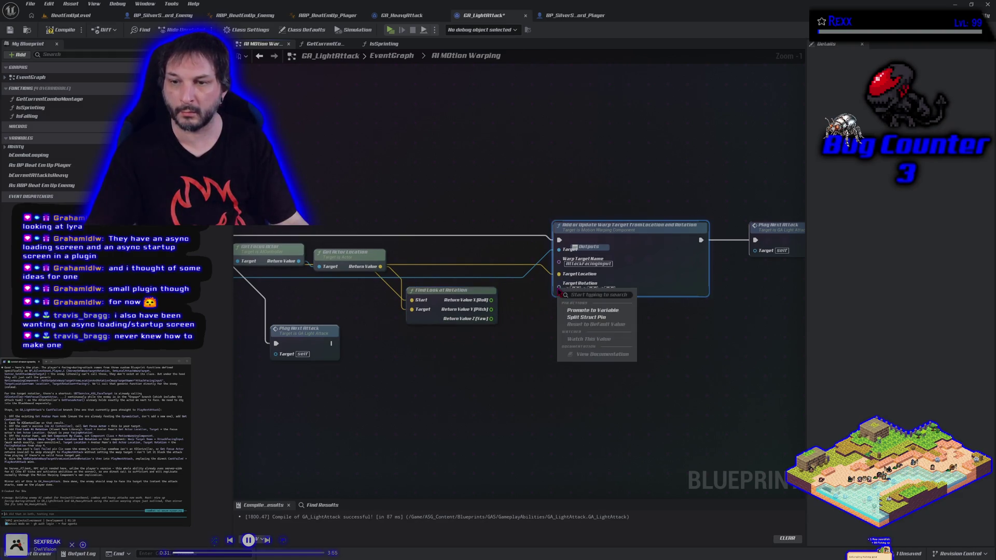
pyautogui.click(573, 322)
pyautogui.moveTo(492, 319)
pyautogui.mouseDown()
pyautogui.moveTo(570, 332)
pyautogui.moveTo(559, 317)
pyautogui.mouseUp()
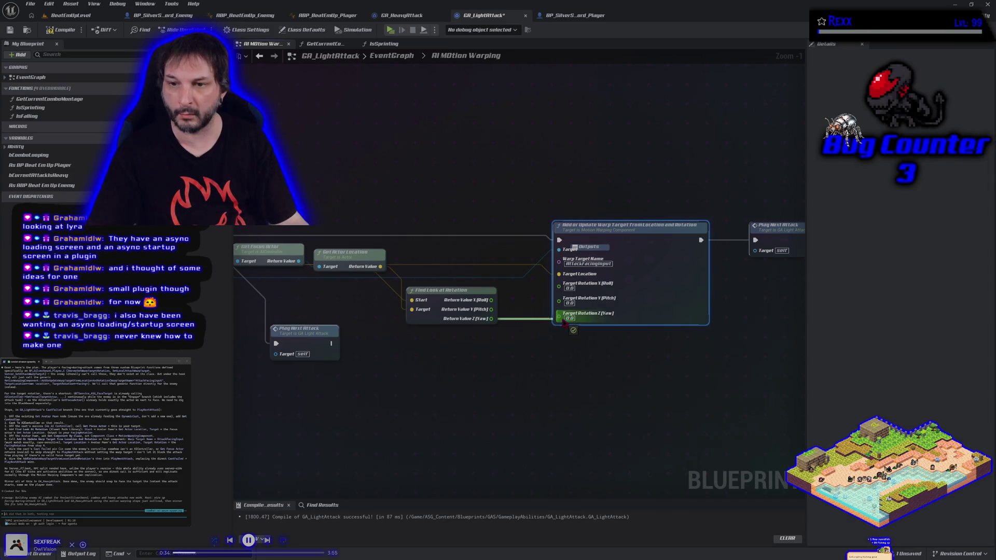
pyautogui.moveTo(404, 379)
pyautogui.mouseDown()
pyautogui.moveTo(547, 387)
pyautogui.moveTo(525, 375)
pyautogui.mouseUp()
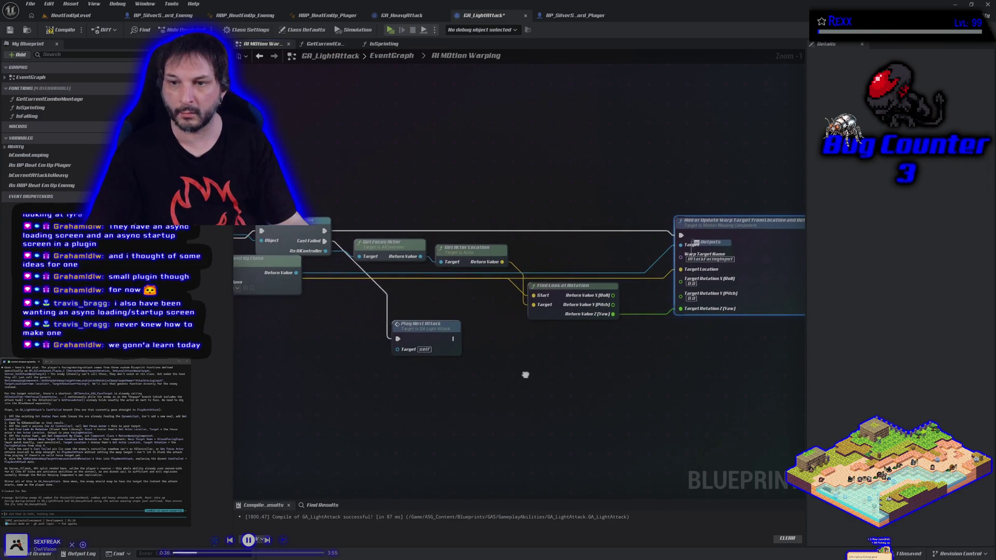
pyautogui.moveTo(478, 320); pyautogui.dragTo(509, 340)
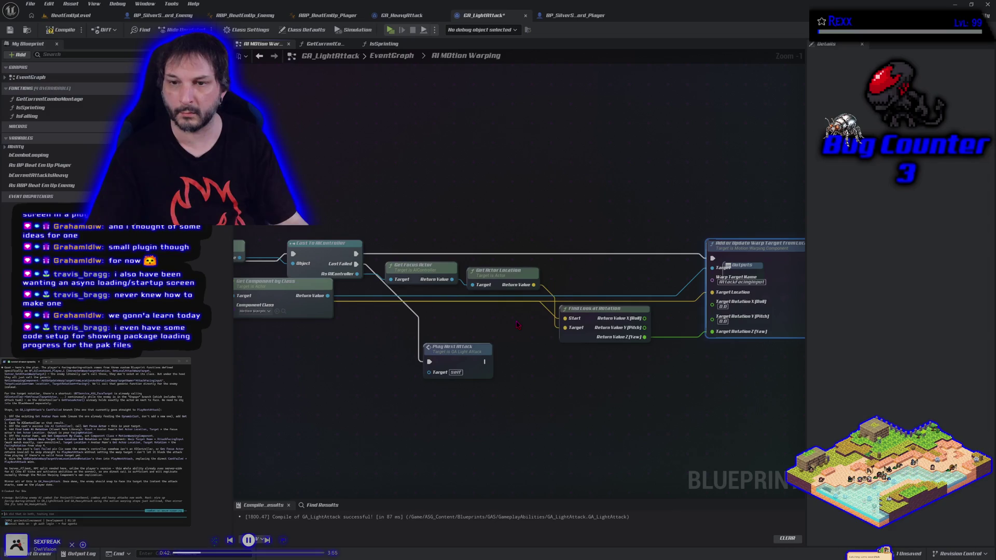
pyautogui.scroll(-1, 517, 325)
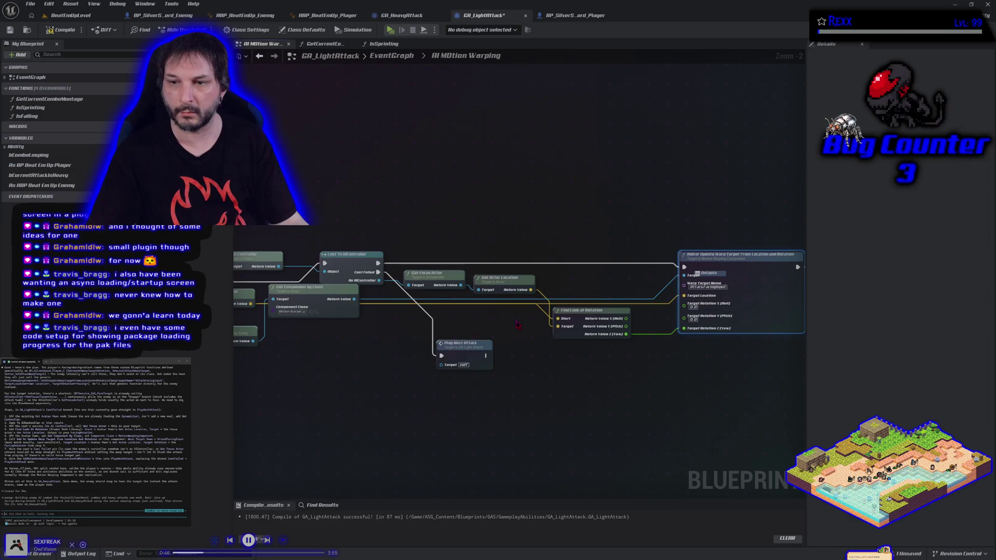
pyautogui.moveTo(517, 324)
pyautogui.mouseDown()
pyautogui.moveTo(620, 325)
pyautogui.moveTo(656, 311)
pyautogui.moveTo(580, 311)
pyautogui.moveTo(649, 325)
pyautogui.mouseUp()
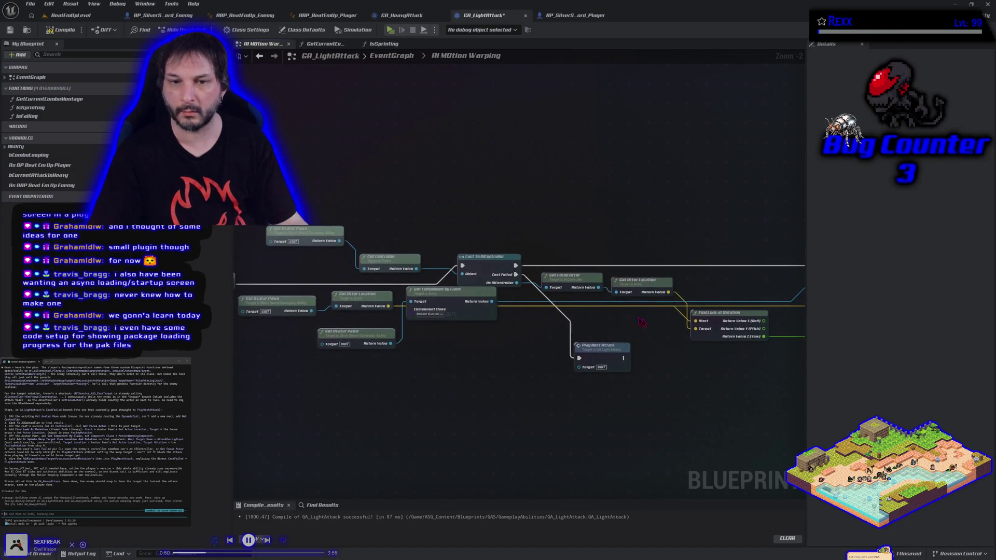
pyautogui.moveTo(314, 293); pyautogui.dragTo(343, 303)
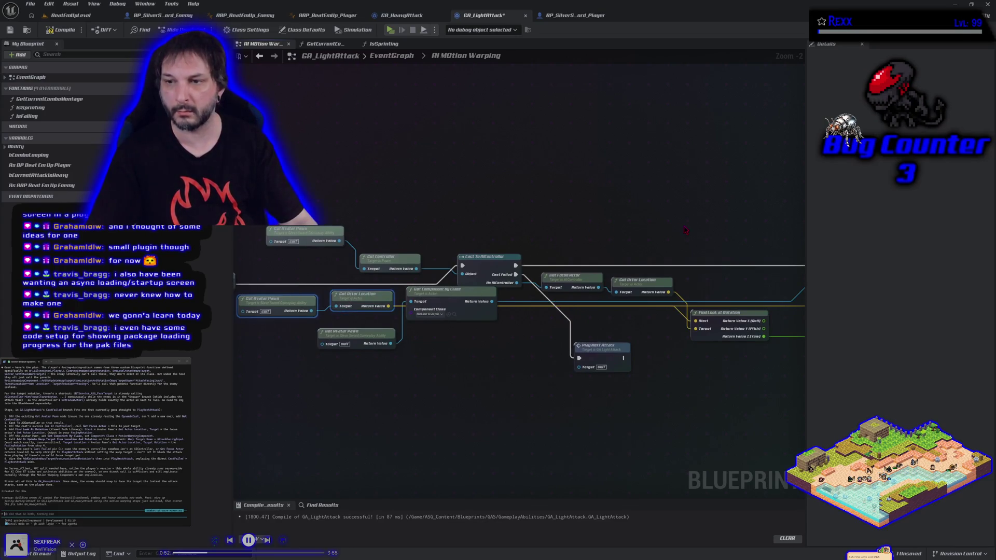
# Step: Duplicate Get Avatar Pawn and attach a Get Actor Rotation node to it
pyautogui.hotkey('ctrl', 'c')
pyautogui.hotkey('ctrl', 'v')
pyautogui.moveTo(759, 379)
pyautogui.mouseDown()
pyautogui.moveTo(642, 381)
pyautogui.moveTo(602, 368)
pyautogui.mouseUp()
pyautogui.click(607, 363)
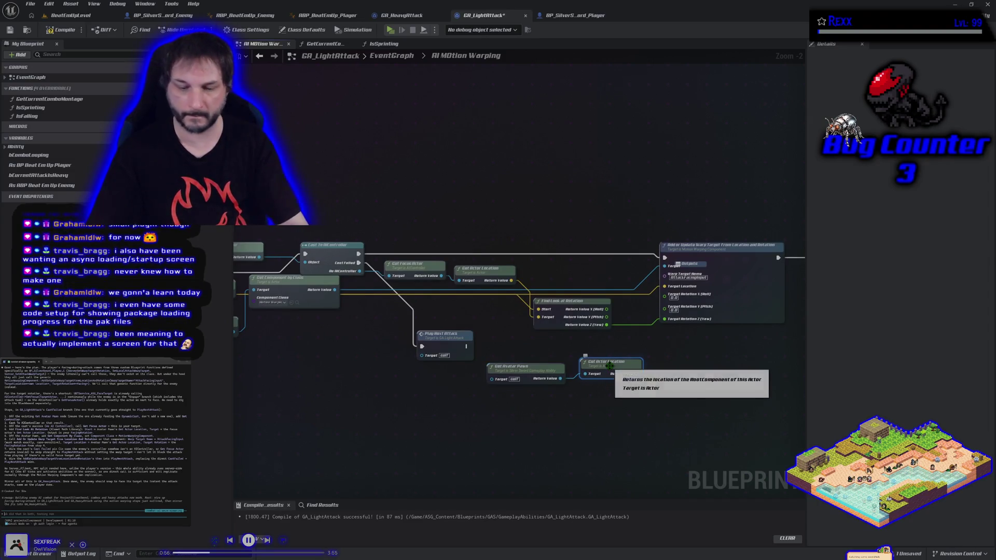
pyautogui.press('Delete')
pyautogui.moveTo(564, 380); pyautogui.dragTo(570, 377)
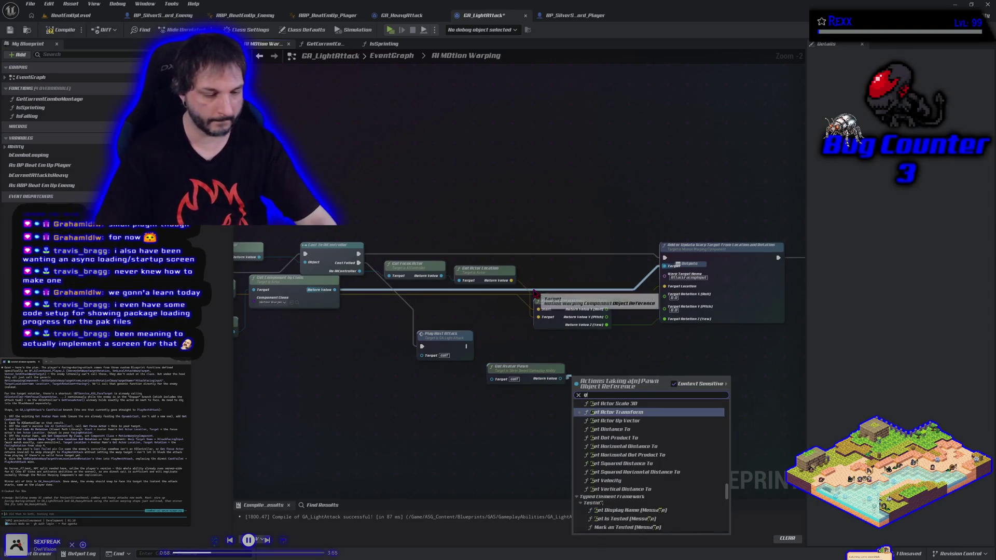
pyautogui.write('get actor rot')
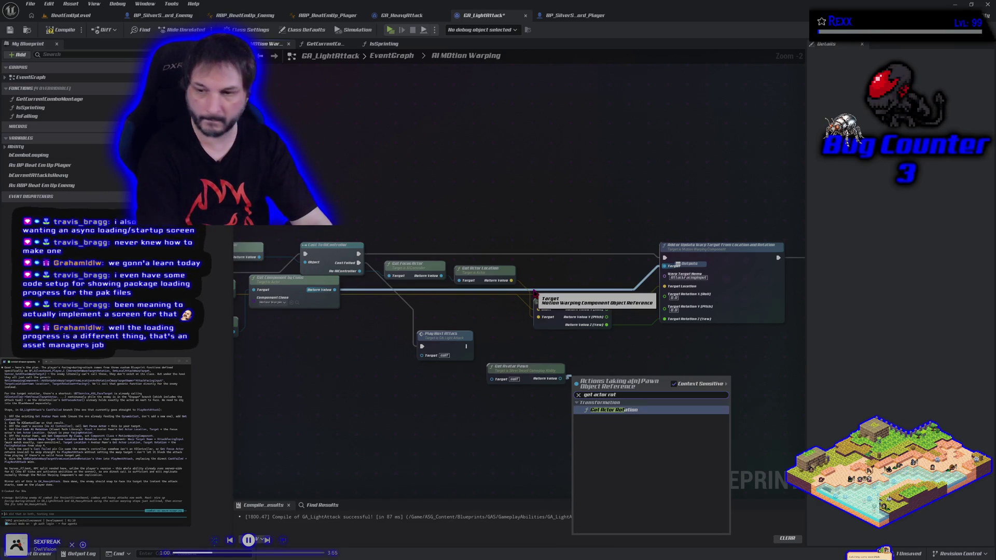
pyautogui.press('Return')
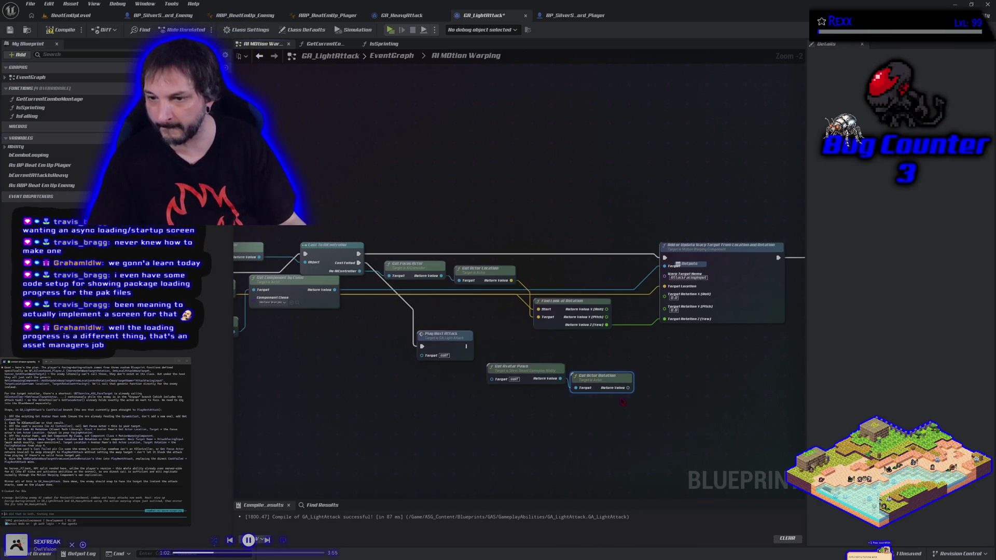
# Step: Split the rotation output and wire its X and Y into the warp Target Rotation
pyautogui.rightClick(629, 390)
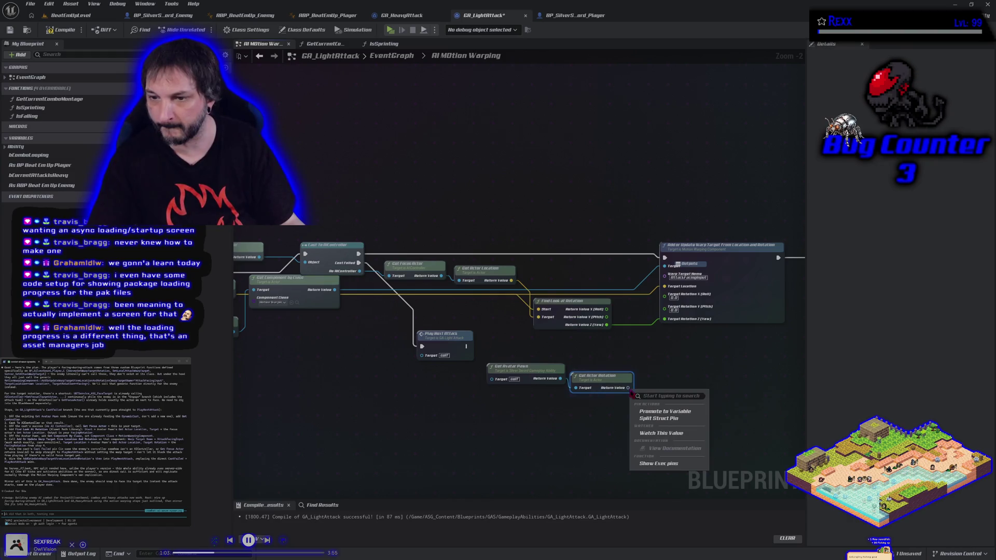
pyautogui.click(639, 418)
pyautogui.moveTo(644, 387)
pyautogui.mouseDown()
pyautogui.moveTo(658, 304)
pyautogui.moveTo(658, 314)
pyautogui.mouseUp()
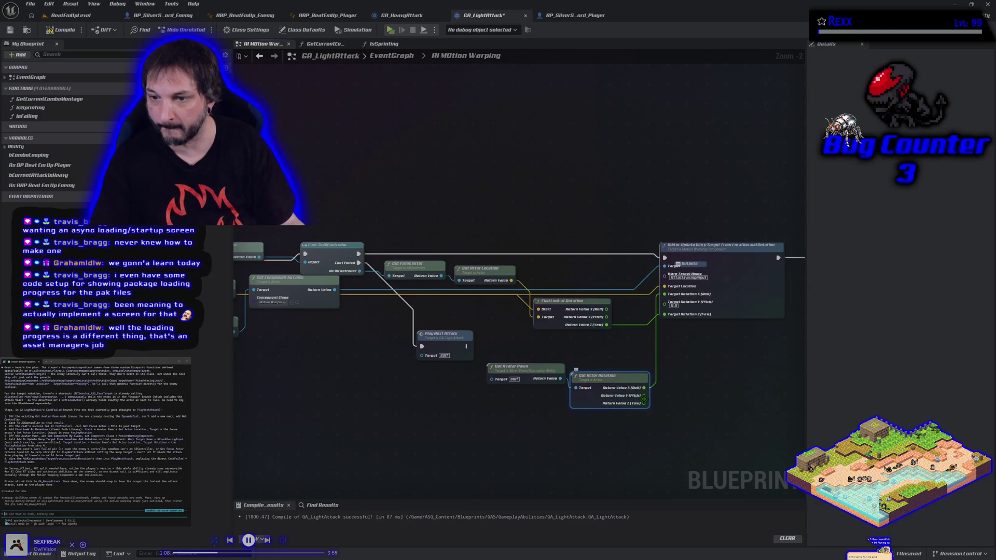
pyautogui.press('q')
pyautogui.moveTo(644, 386); pyautogui.dragTo(665, 303)
# Step: Compile GA_LightAttack, save all changed assets, and return to the BeatEmUpLevel editor
pyautogui.click(78, 29)
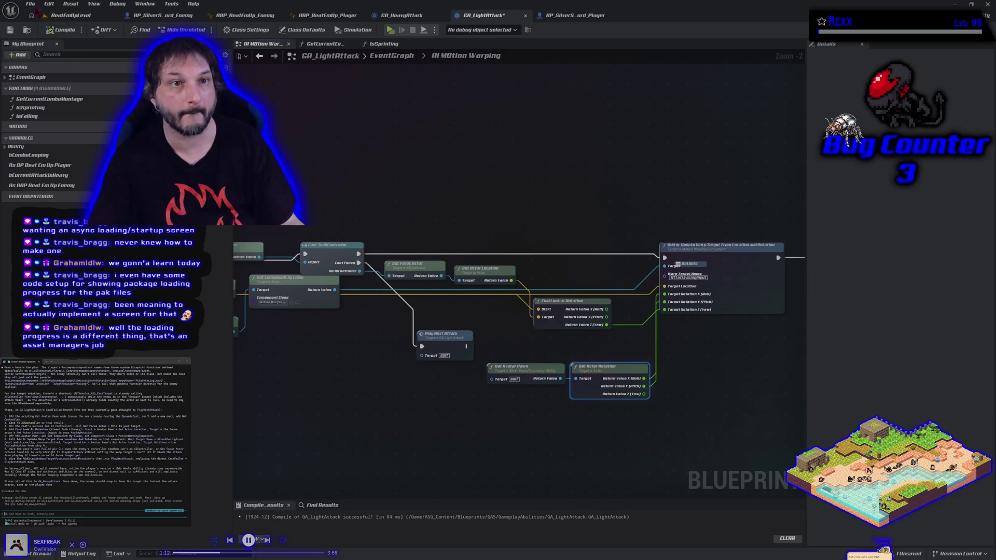
pyautogui.click(30, 4)
pyautogui.click(51, 55)
pyautogui.click(68, 15)
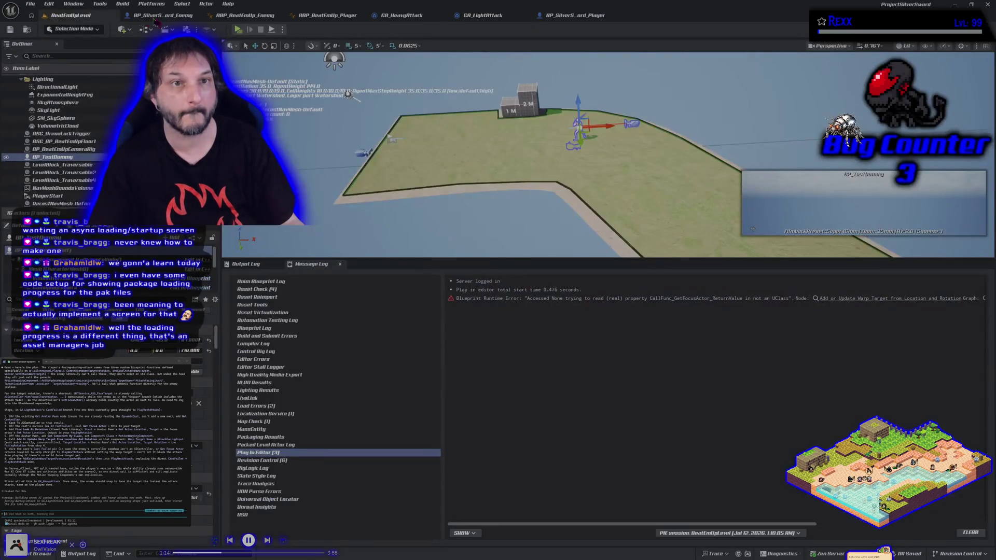
# Step: Run two PIE playtests of the attacks, stopping each session
pyautogui.click(238, 30)
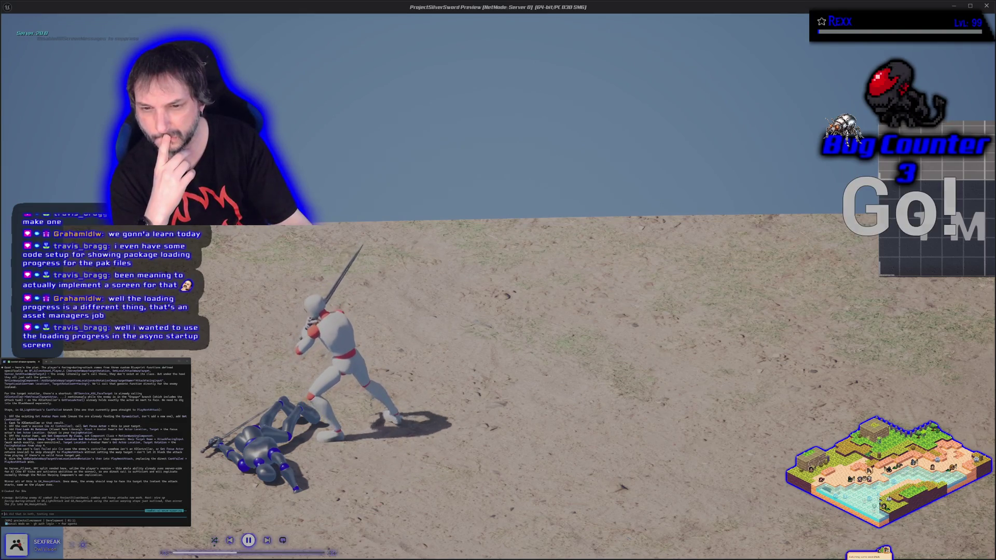
pyautogui.press('Escape')
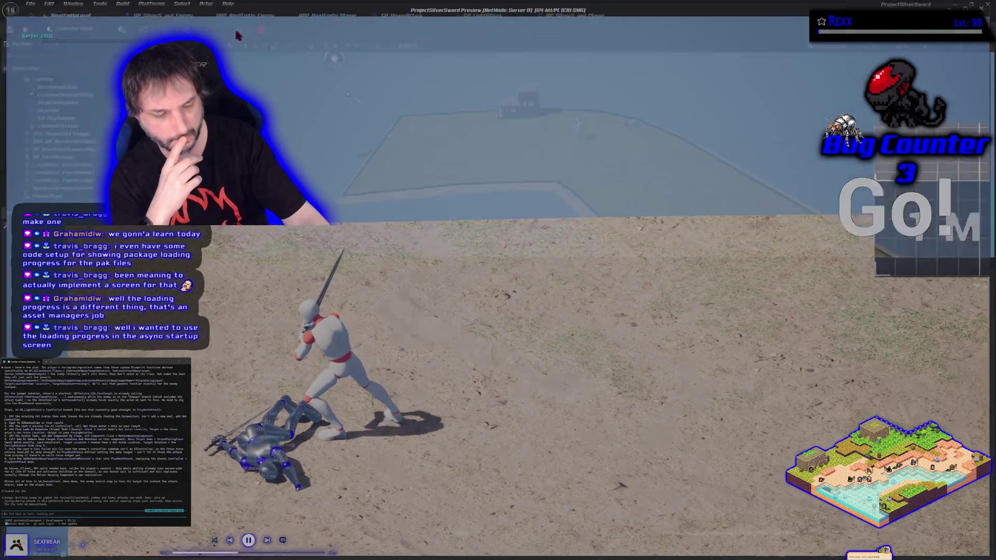
pyautogui.click(237, 30)
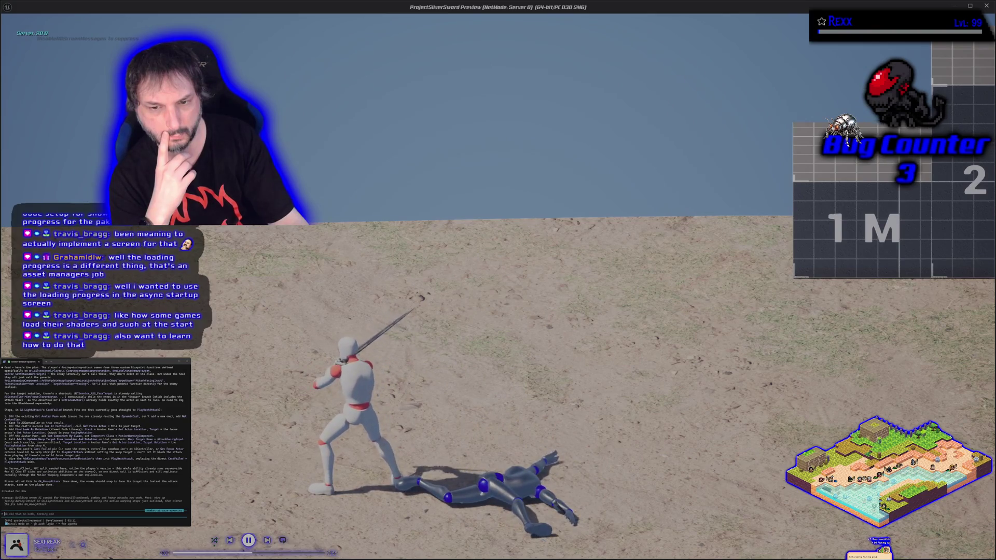
pyautogui.hotkey('alt', 'Tab')
pyautogui.click(260, 30)
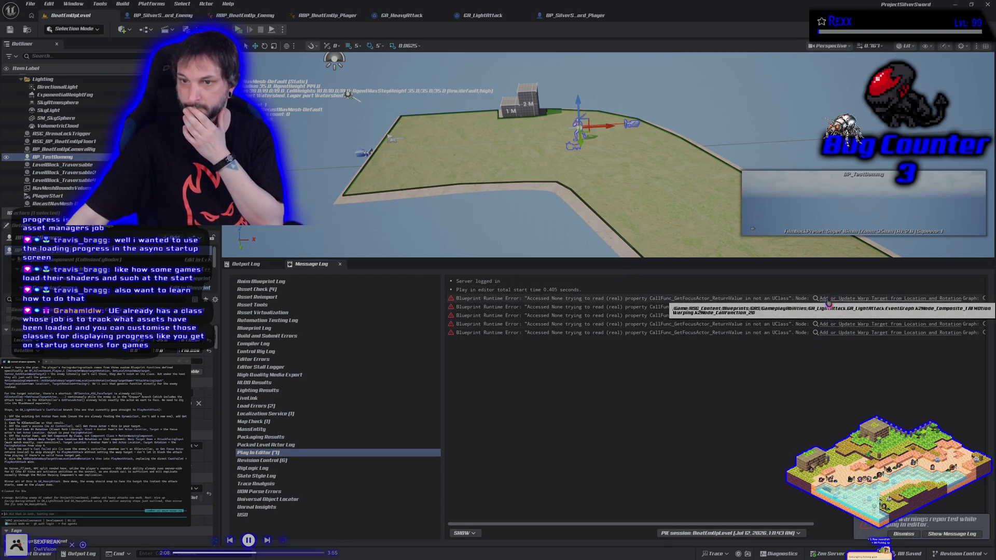
# Step: Select the five Blueprint Runtime Error entries in the Message Log, then reopen GA_LightAttack
pyautogui.click(471, 333)
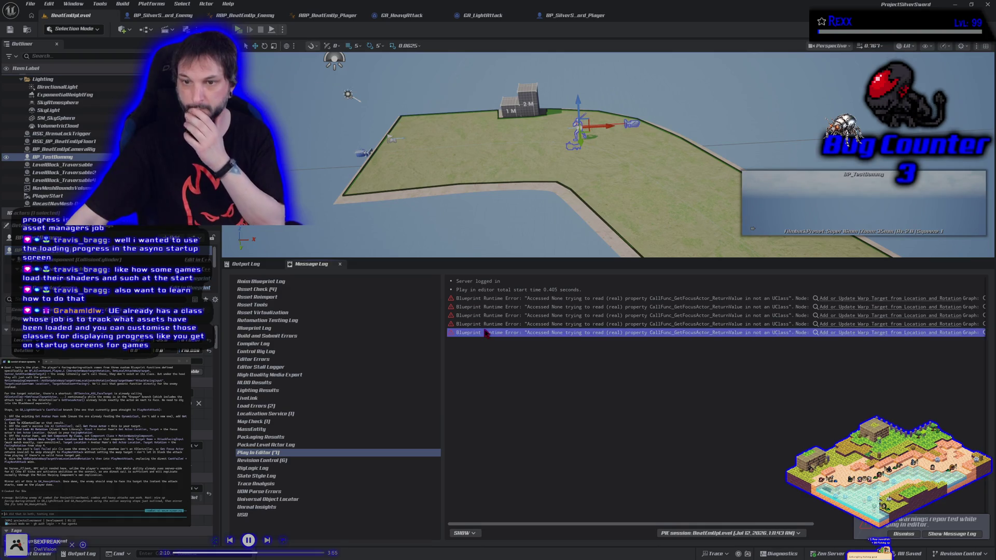
pyautogui.keyDown('shift'); pyautogui.click(473, 298); pyautogui.keyUp('shift')
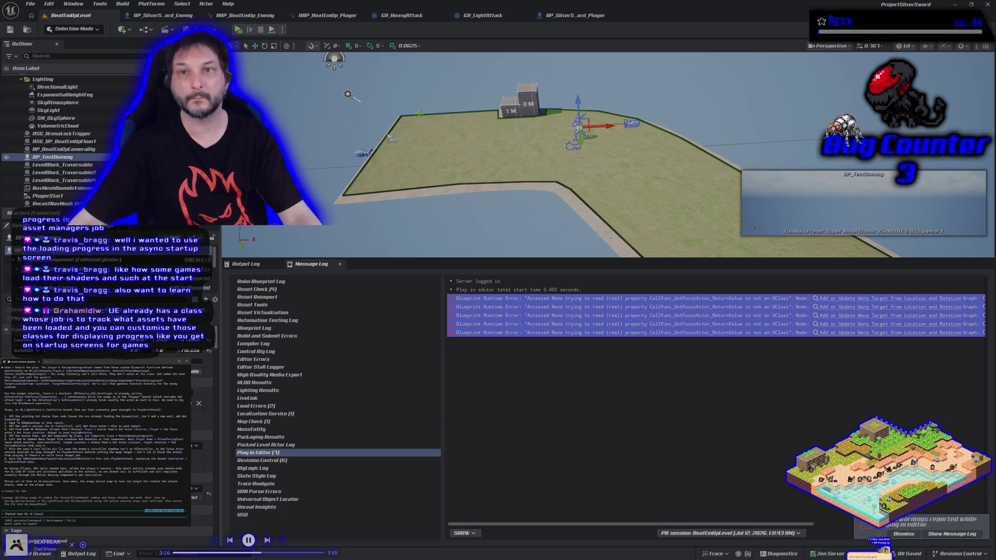
pyautogui.click(471, 17)
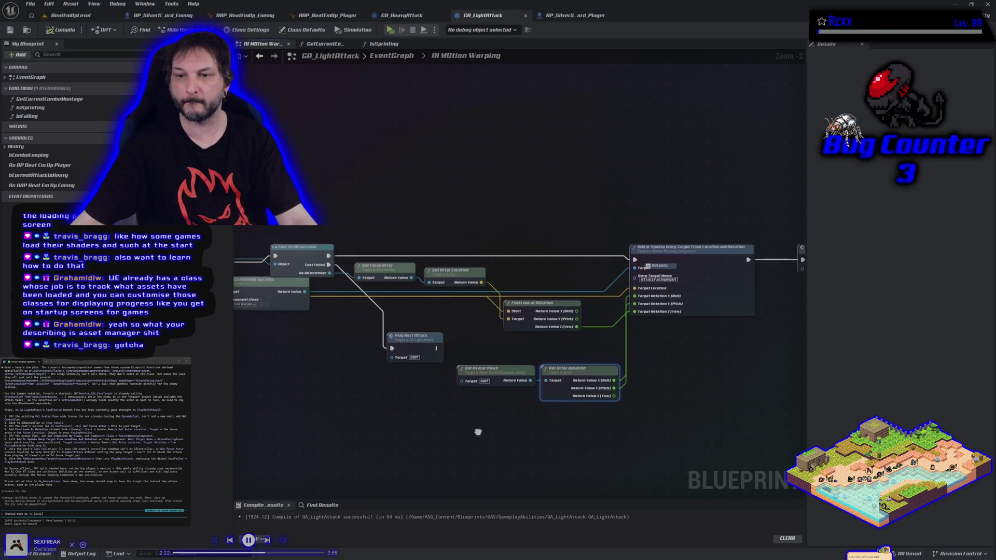
# Step: Select the Get Avatar Pawn, Get Actor Rotation and other motion-warping graph nodes
pyautogui.moveTo(440, 412); pyautogui.dragTo(513, 357)
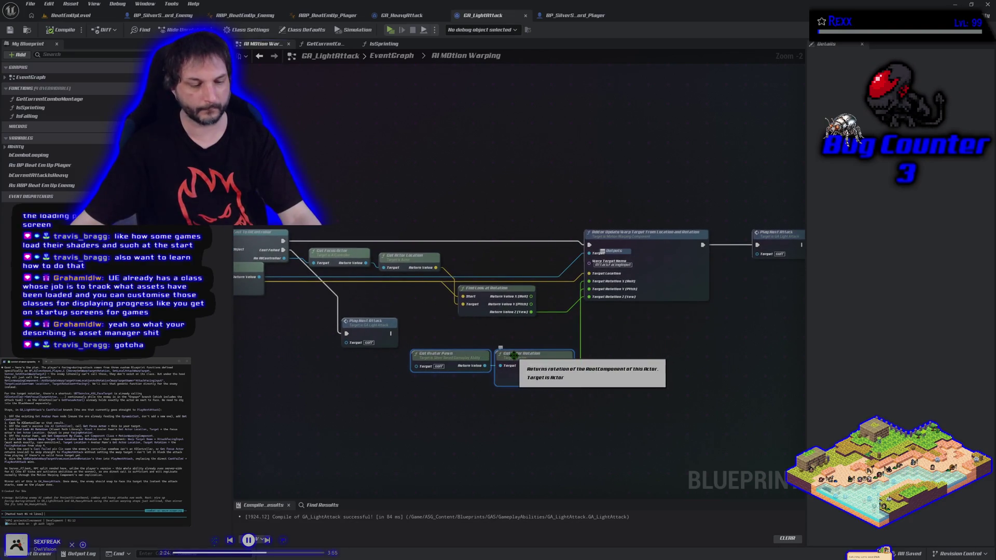
pyautogui.scroll(-3, 560, 306)
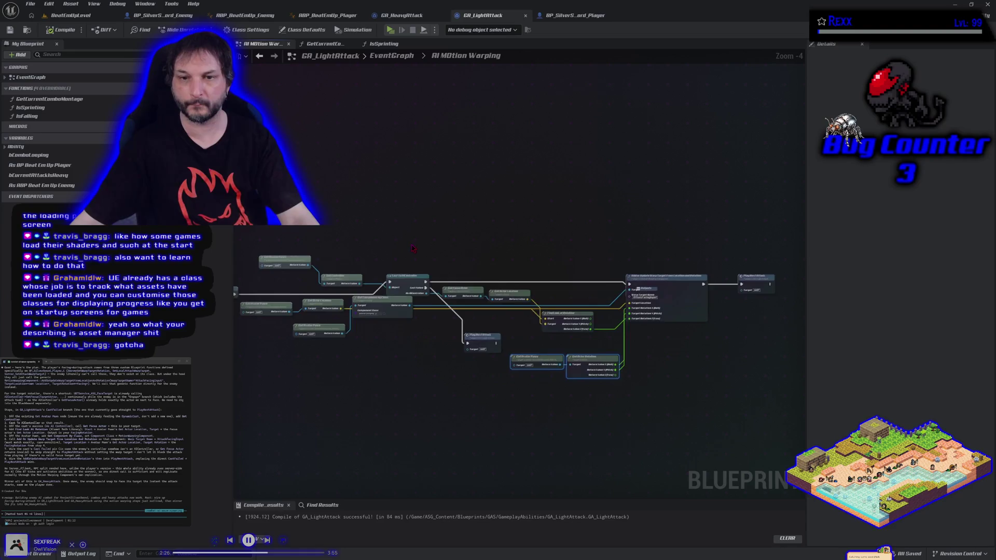
pyautogui.moveTo(268, 185); pyautogui.dragTo(657, 343)
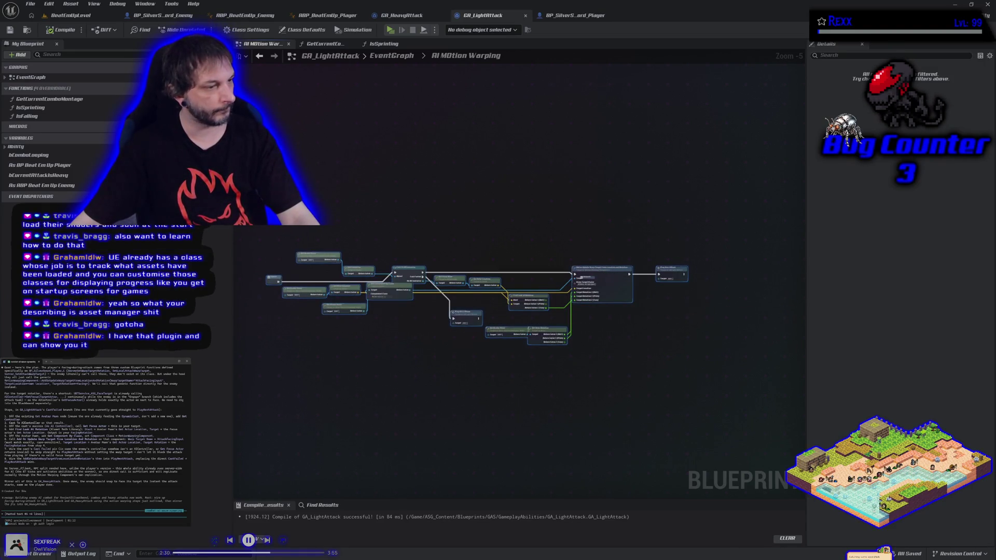
# Step: Paste the multi-step fix plan into the terminal assistant and submit it
pyautogui.hotkey('ctrl', 'v')
pyautogui.click(86, 451)
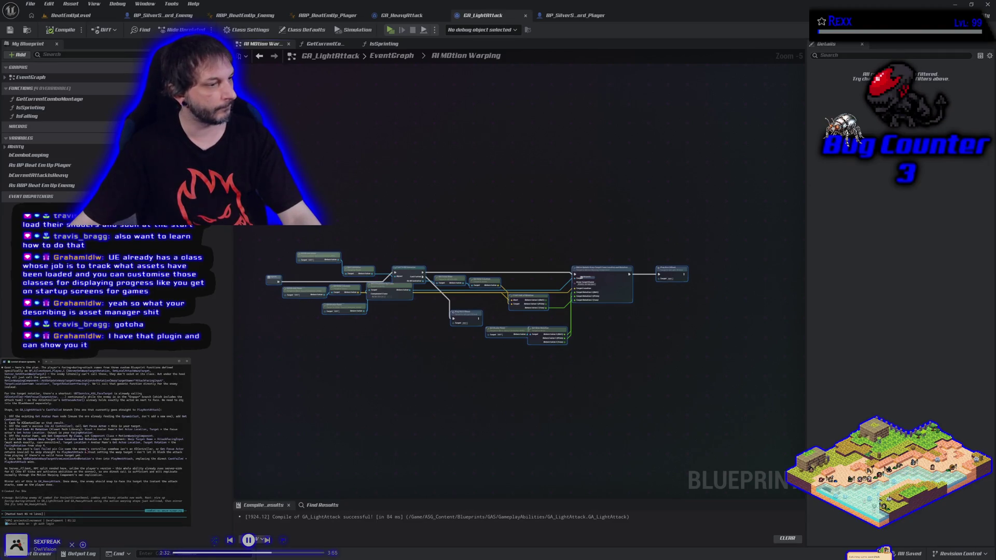
pyautogui.press('Return')
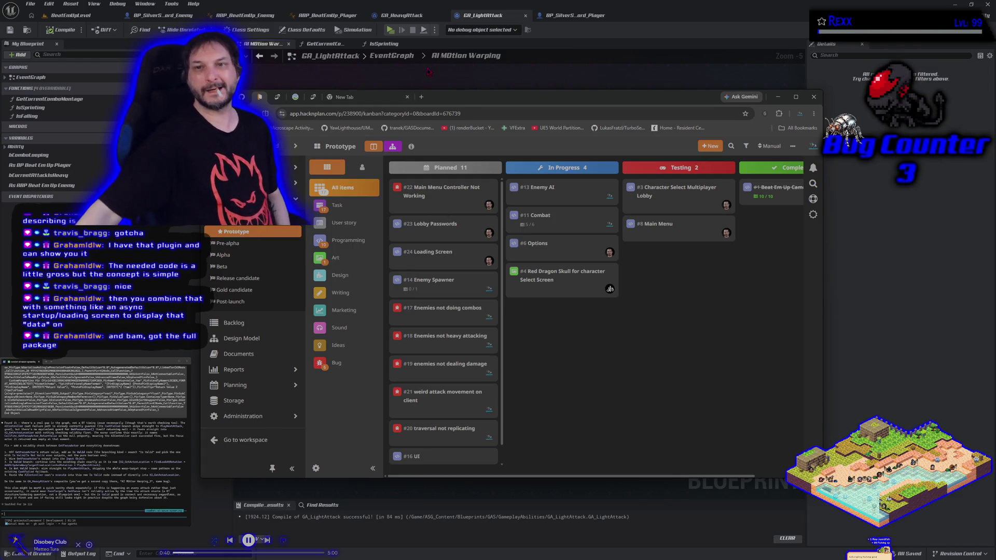
# Step: Route GA_LightAttack's warp-target execution through an Is Valid check on the focus actor, and save
pyautogui.hotkey('alt', 'Tab')
pyautogui.scroll(4, 498, 346)
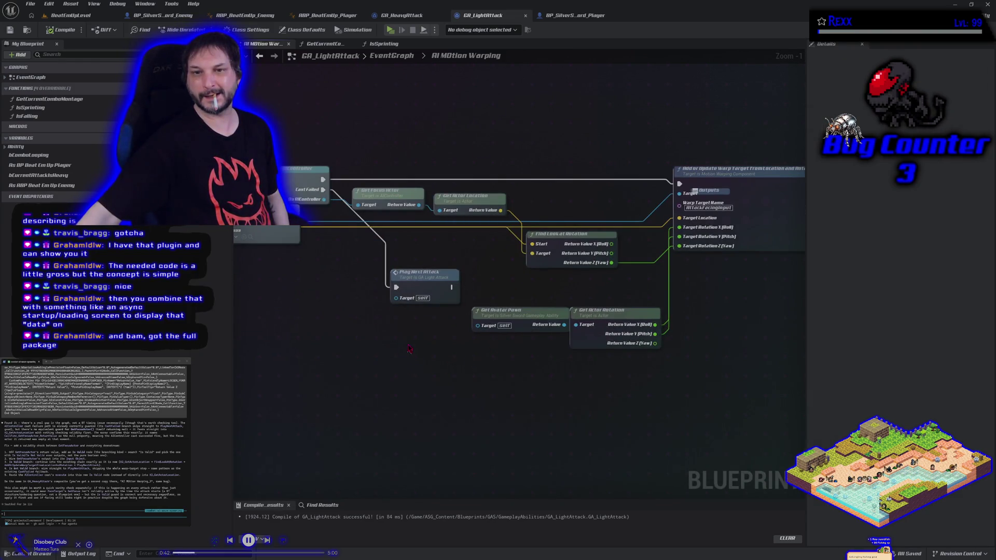
pyautogui.moveTo(408, 351); pyautogui.dragTo(346, 395)
pyautogui.moveTo(414, 249); pyautogui.dragTo(421, 251)
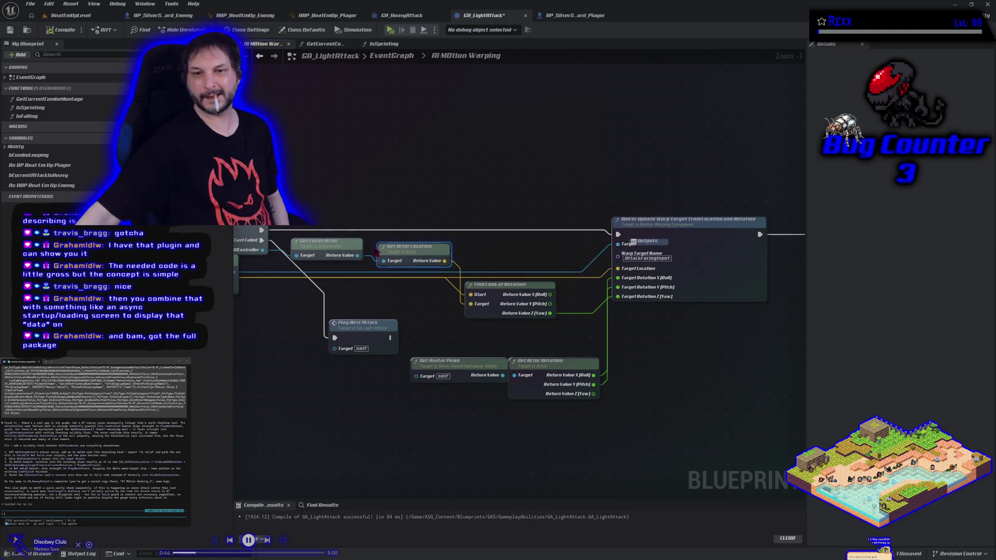
pyautogui.moveTo(357, 255); pyautogui.dragTo(374, 228)
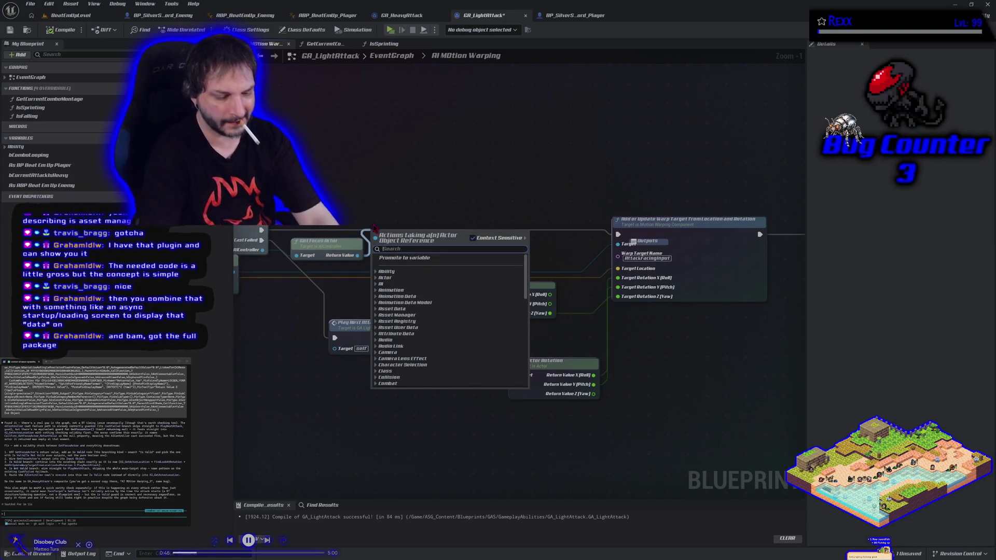
pyautogui.write('is valid')
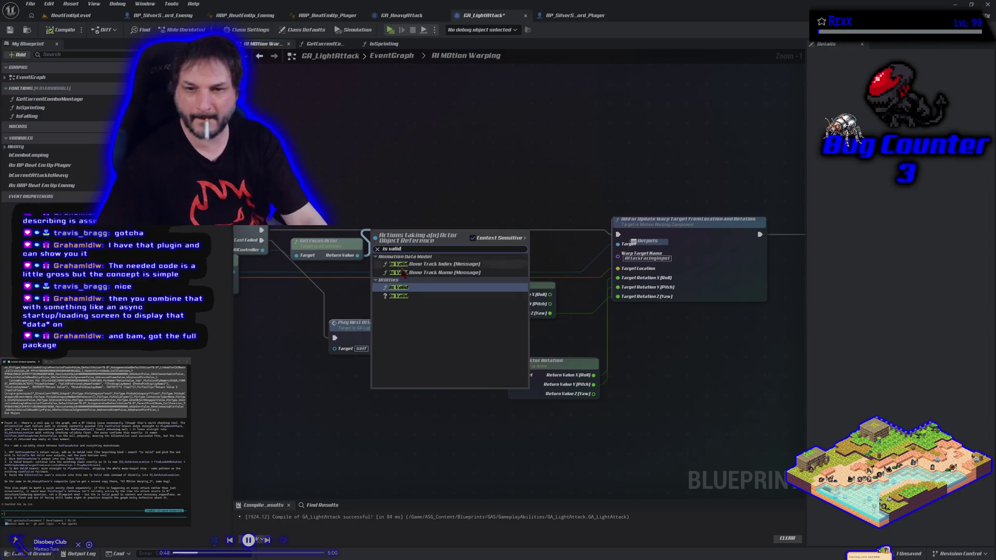
pyautogui.click(401, 296)
pyautogui.moveTo(393, 231); pyautogui.dragTo(394, 221)
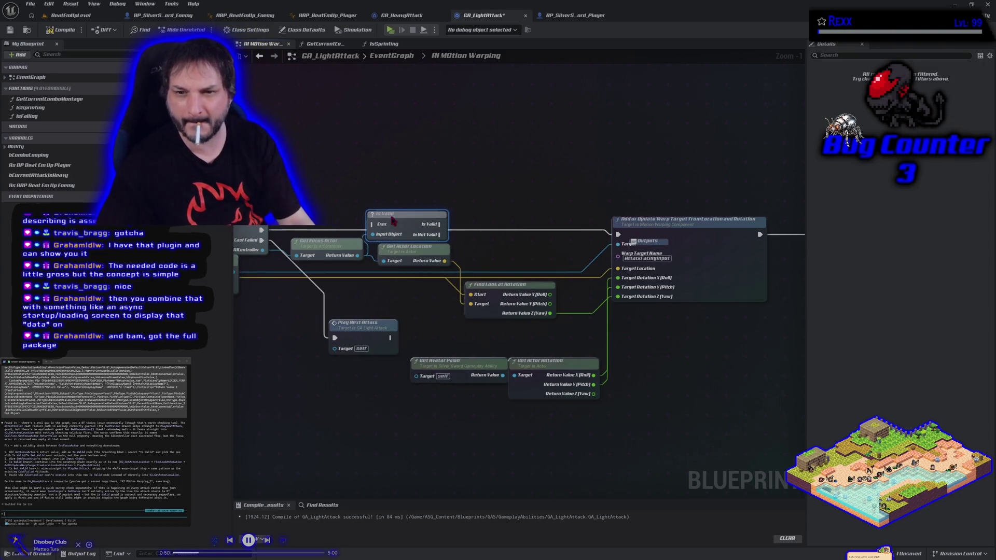
pyautogui.moveTo(617, 234); pyautogui.dragTo(373, 224)
pyautogui.moveTo(438, 224)
pyautogui.mouseDown()
pyautogui.moveTo(620, 245)
pyautogui.moveTo(618, 235)
pyautogui.mouseUp()
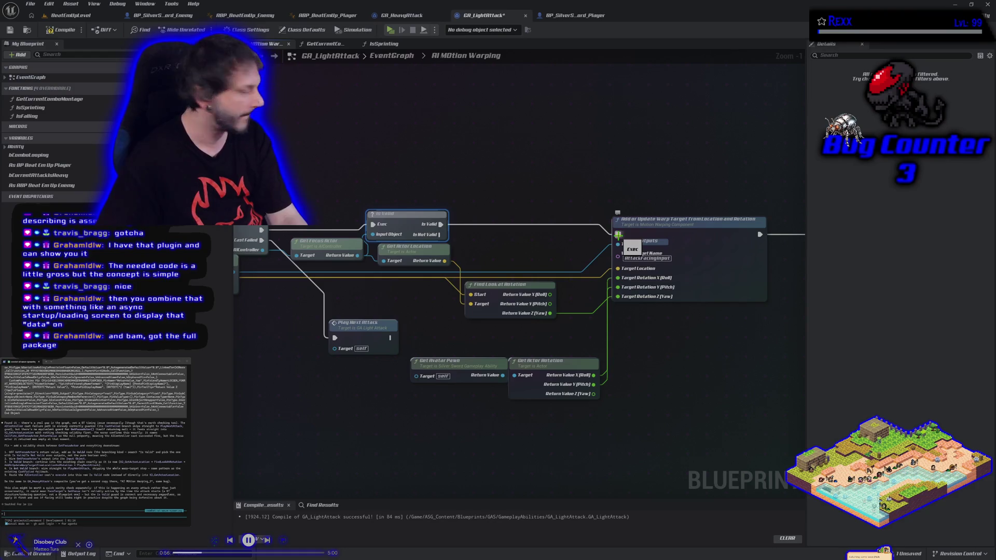
pyautogui.hotkey('ctrl', 's')
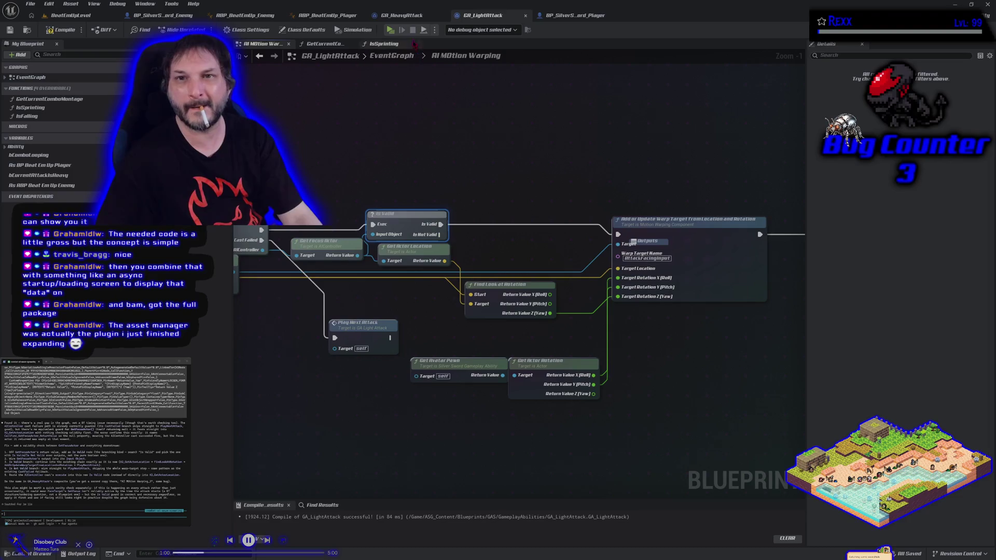
# Step: Paste an Is Valid node into GA_HeavyAttack and feed it the focus actor
pyautogui.click(410, 17)
pyautogui.hotkey('ctrl', 'v')
pyautogui.scroll(4, 560, 257)
pyautogui.moveTo(447, 281)
pyautogui.mouseDown()
pyautogui.moveTo(523, 282)
pyautogui.moveTo(571, 268)
pyautogui.mouseUp()
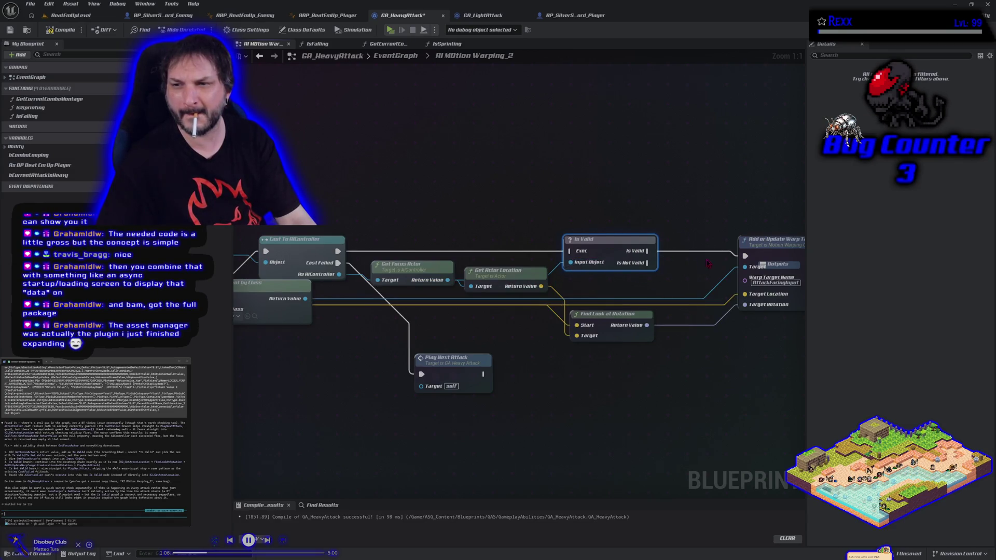
# Step: Wire the Cast exec through Is Valid into Add or Update Warp Target, then compile
pyautogui.moveTo(744, 254); pyautogui.dragTo(570, 251)
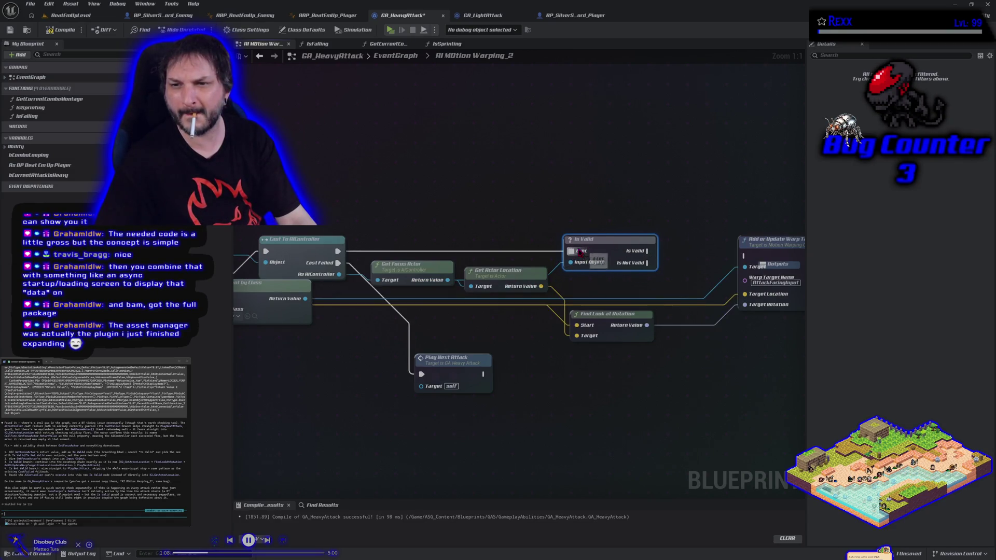
pyautogui.moveTo(648, 251); pyautogui.dragTo(746, 256)
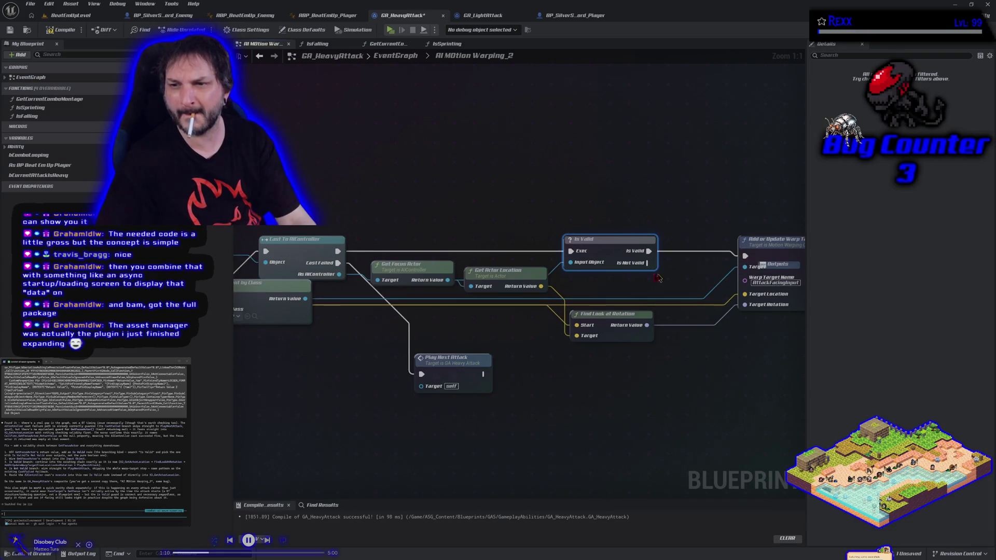
pyautogui.click(62, 29)
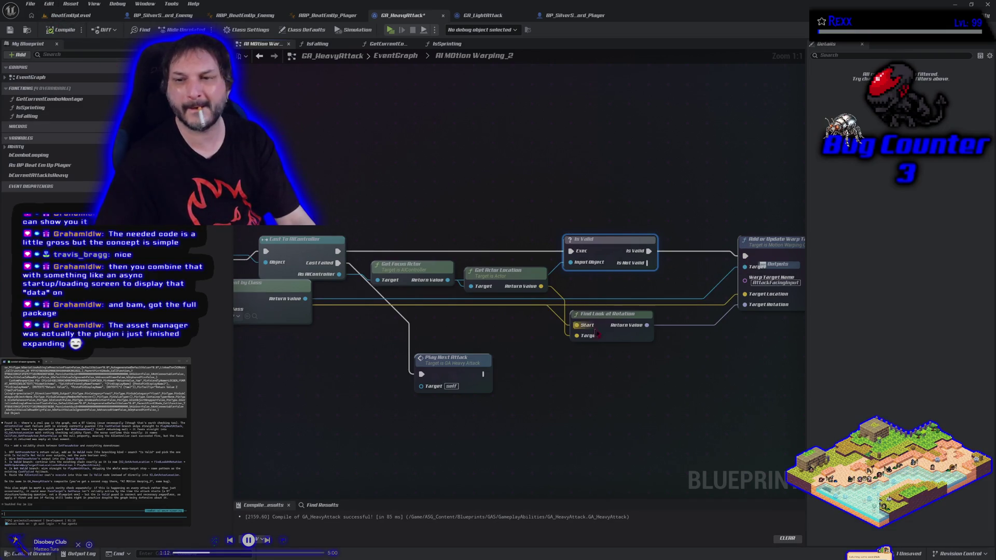
# Step: Connect a duplicated Play Next Attack to Is Not Valid and recompile GA_HeavyAttack
pyautogui.moveTo(668, 314)
pyautogui.mouseDown()
pyautogui.moveTo(506, 281)
pyautogui.moveTo(479, 248)
pyautogui.mouseUp()
pyautogui.click(306, 325)
pyautogui.hotkey('ctrl', 'c')
pyautogui.hotkey('ctrl', 'v')
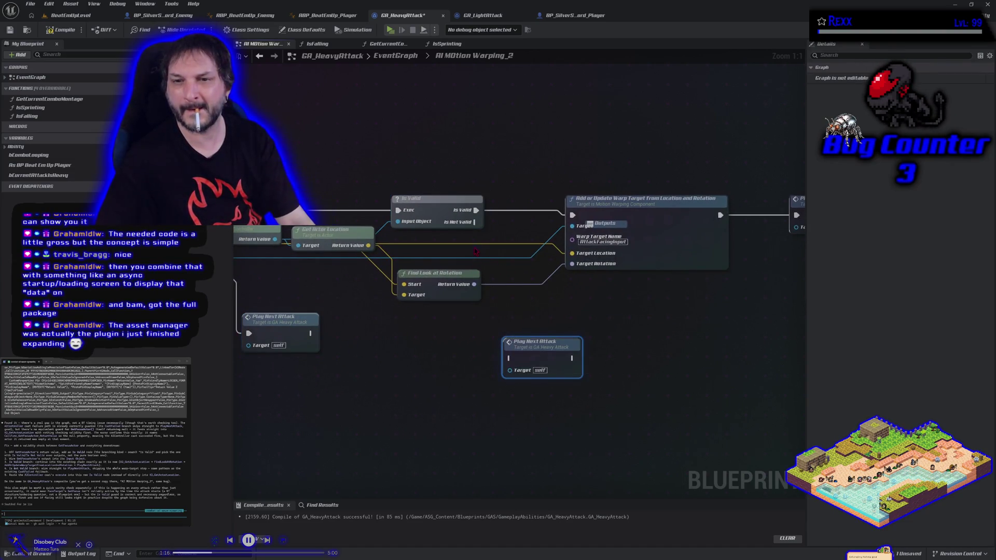
pyautogui.moveTo(473, 222); pyautogui.dragTo(511, 359)
pyautogui.click(62, 29)
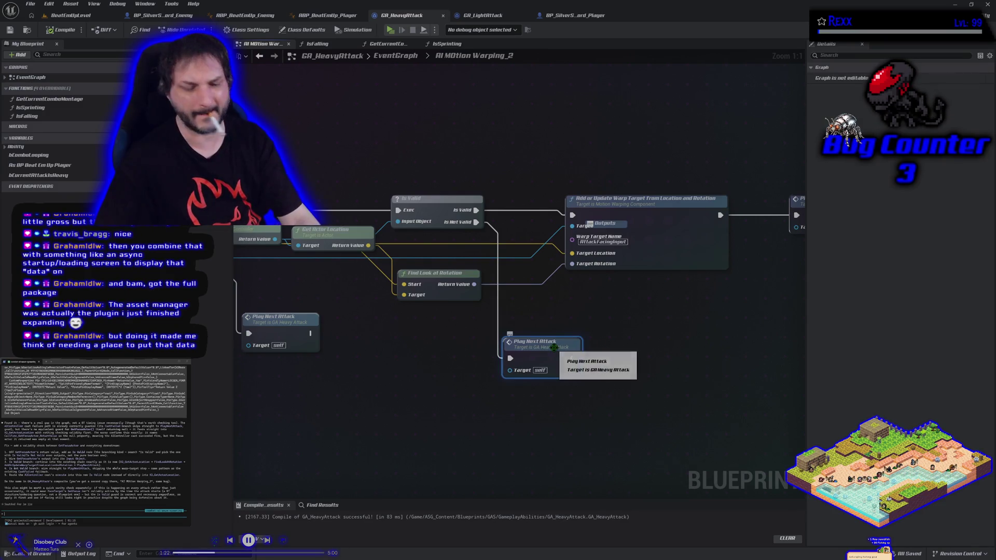
pyautogui.click(482, 15)
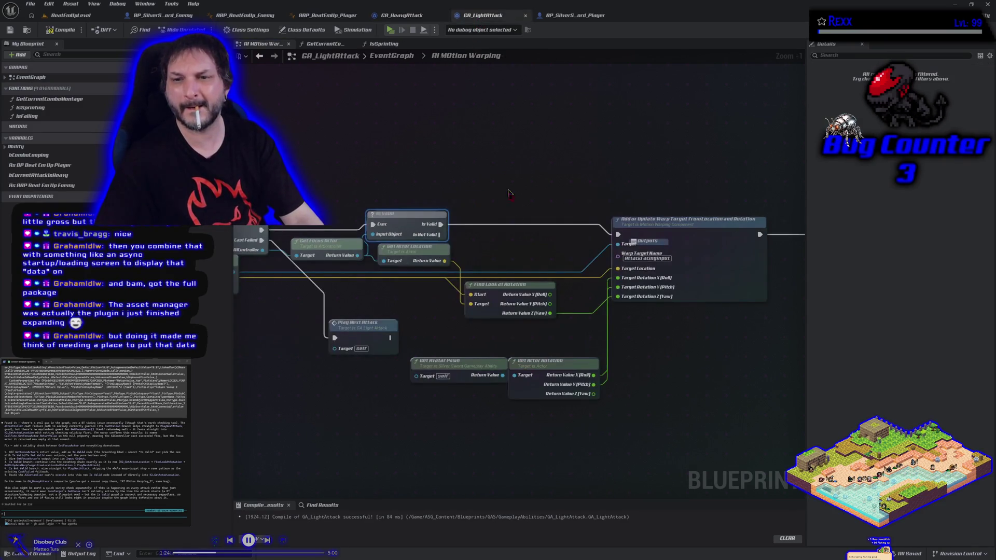
# Step: Paste Play Next Attack onto Is Not Valid, then compile and save GA_LightAttack
pyautogui.click(654, 378)
pyautogui.hotkey('ctrl', 'v')
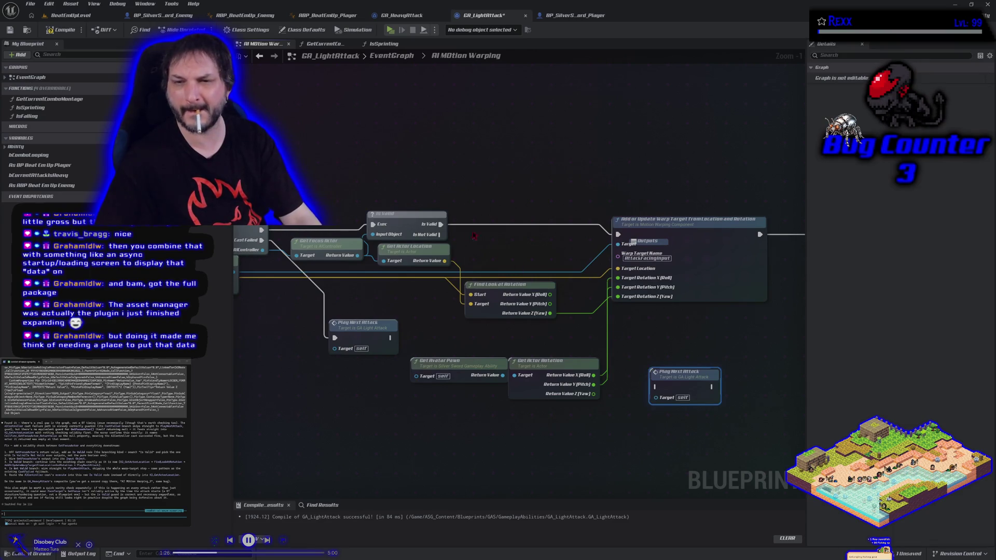
pyautogui.moveTo(441, 236); pyautogui.dragTo(656, 387)
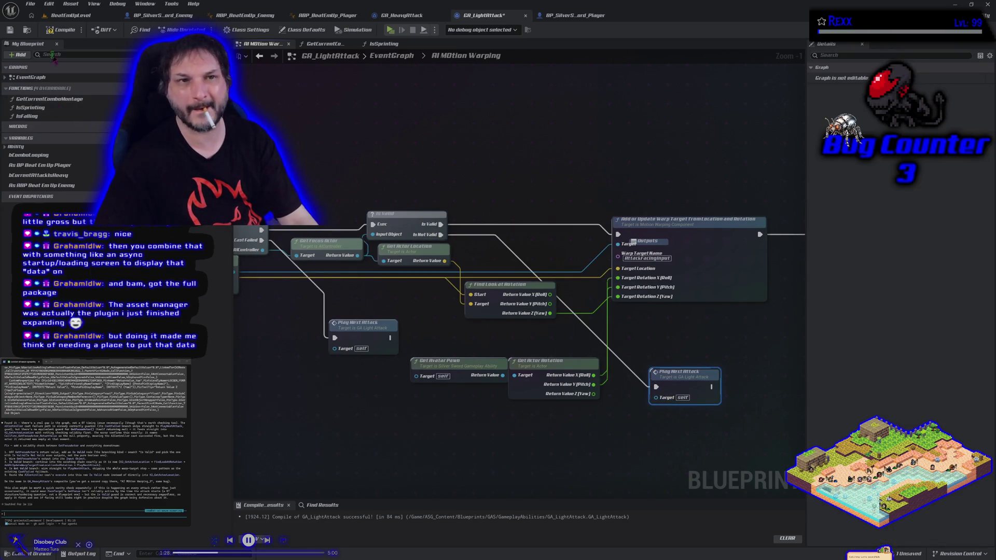
pyautogui.click(61, 29)
pyautogui.click(10, 29)
# Step: Review the GA_LightAttack graph, selecting all nodes and then clearing the selection
pyautogui.scroll(-3, 297, 165)
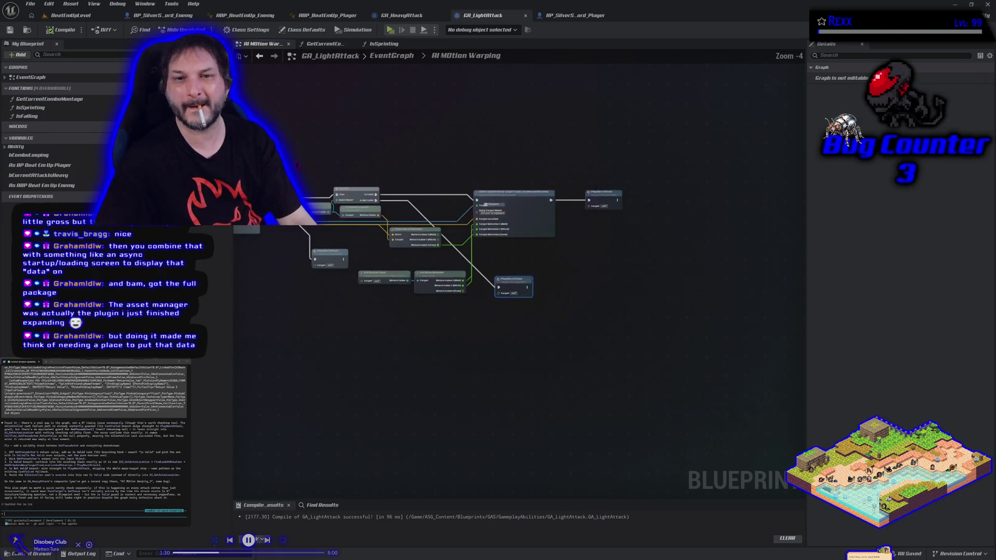
pyautogui.scroll(-1, 468, 189)
pyautogui.rightClick(422, 184)
pyautogui.press('Escape')
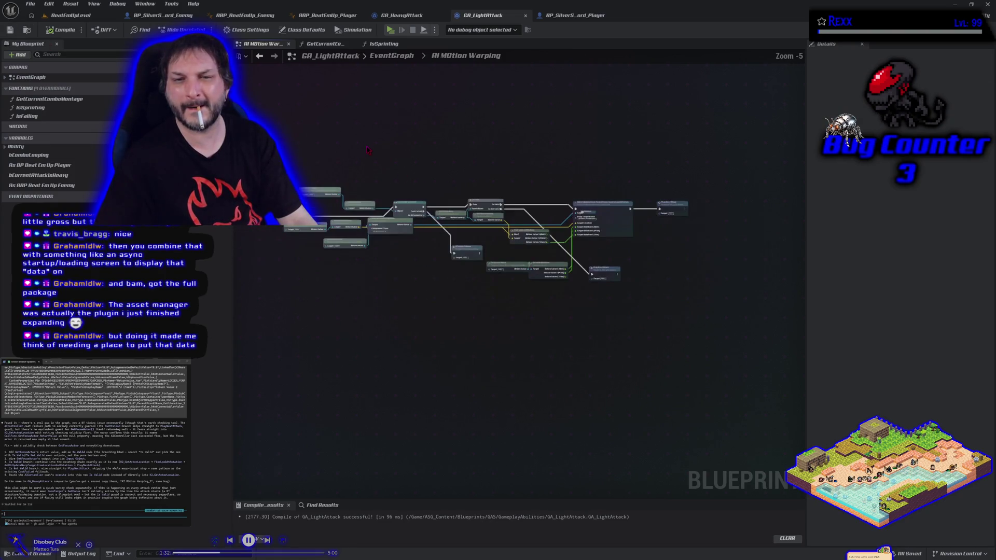
pyautogui.hotkey('ctrl', 'a')
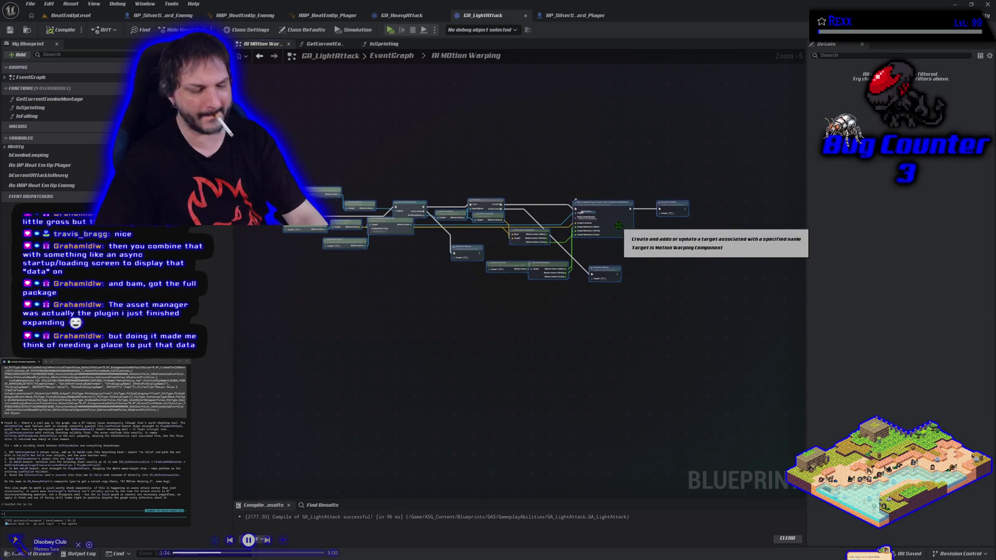
pyautogui.click(508, 416)
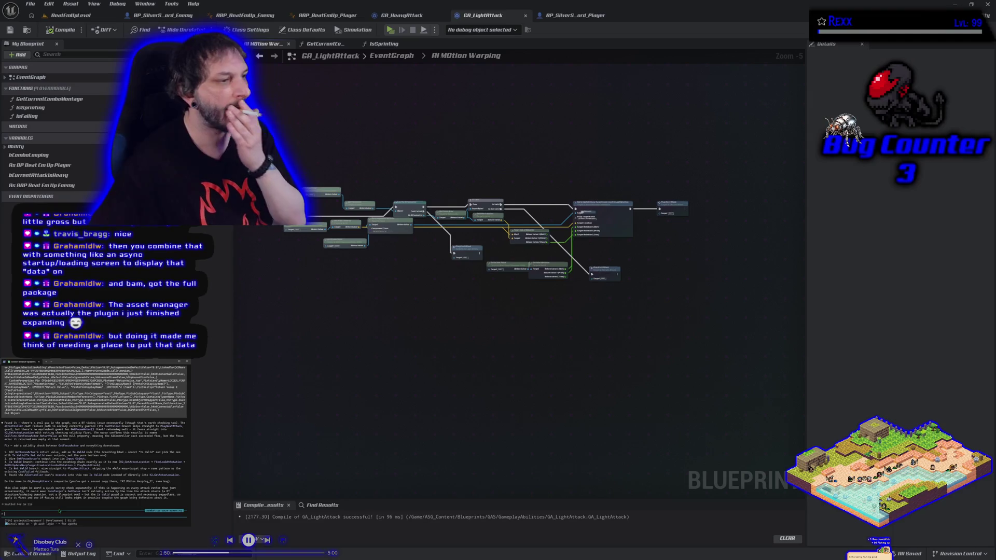
# Step: Paste the long prompt into the terminal coding assistant, confirm the paste, and submit it
pyautogui.scroll(2, 413, 266)
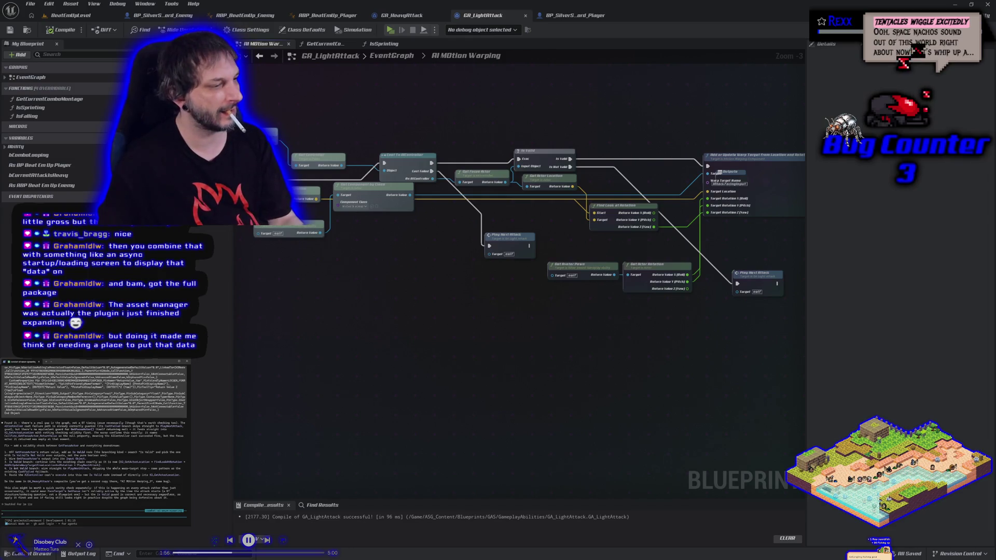
pyautogui.hotkey('ctrl', 'v')
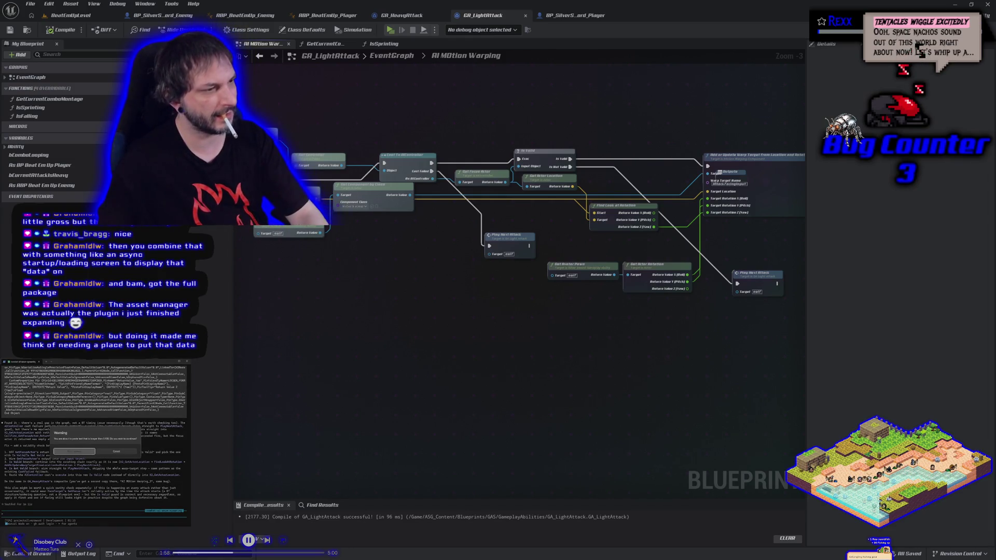
pyautogui.click(76, 452)
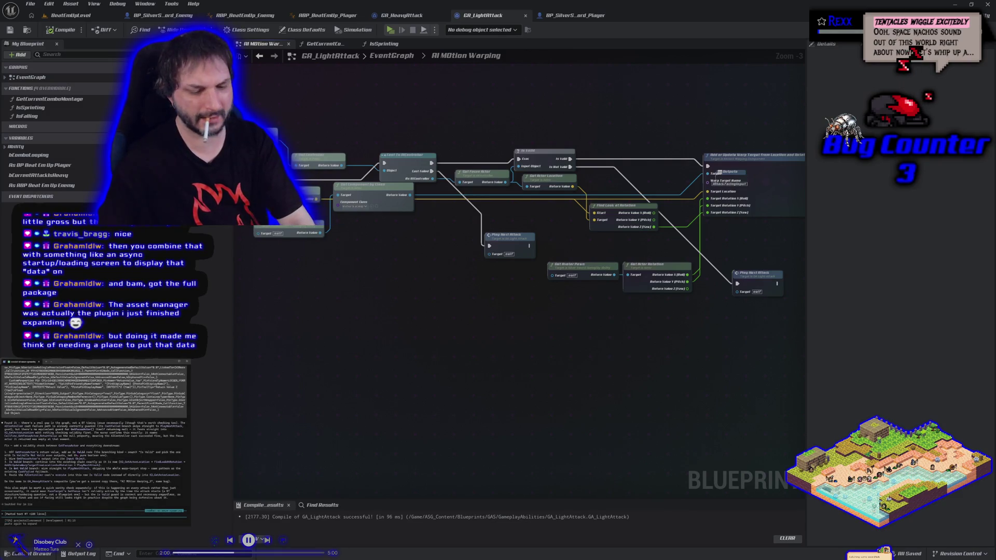
pyautogui.press('Return')
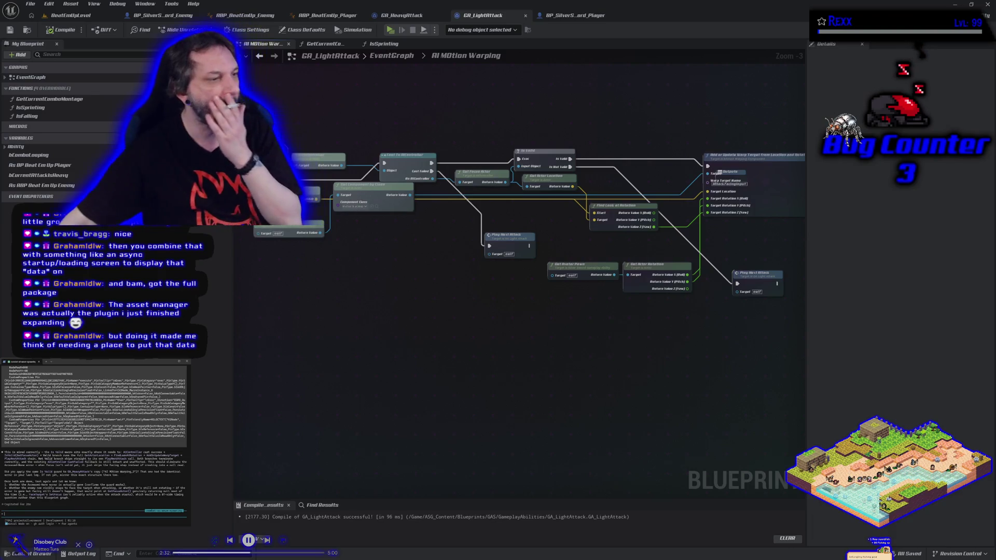
# Step: Select the Get Avatar Pawn and Get Actor Rotation nodes in GA_LightAttack for copying
pyautogui.click(402, 15)
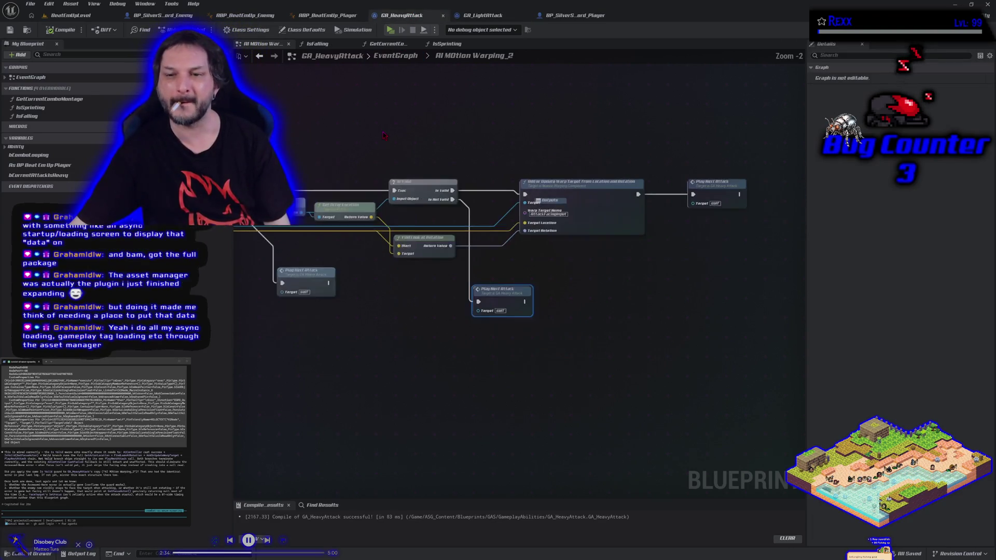
pyautogui.scroll(-3, 505, 175)
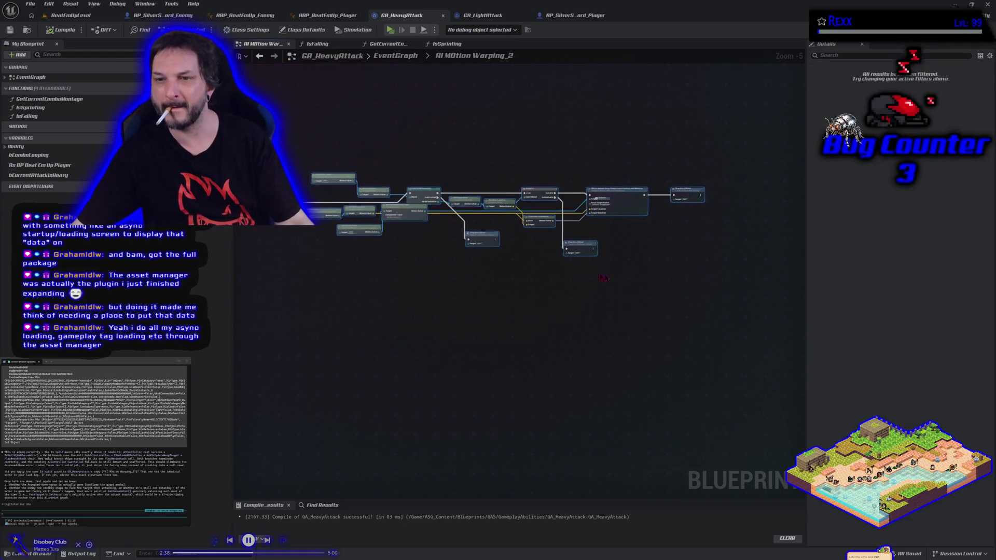
pyautogui.scroll(4, 537, 268)
pyautogui.moveTo(537, 268); pyautogui.dragTo(433, 365)
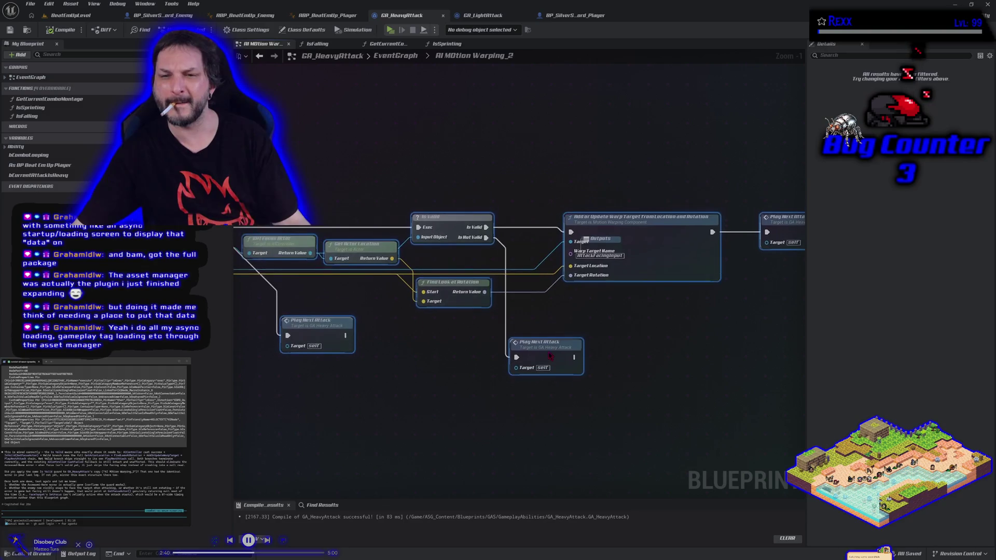
pyautogui.moveTo(554, 325); pyautogui.dragTo(571, 352)
pyautogui.click(483, 15)
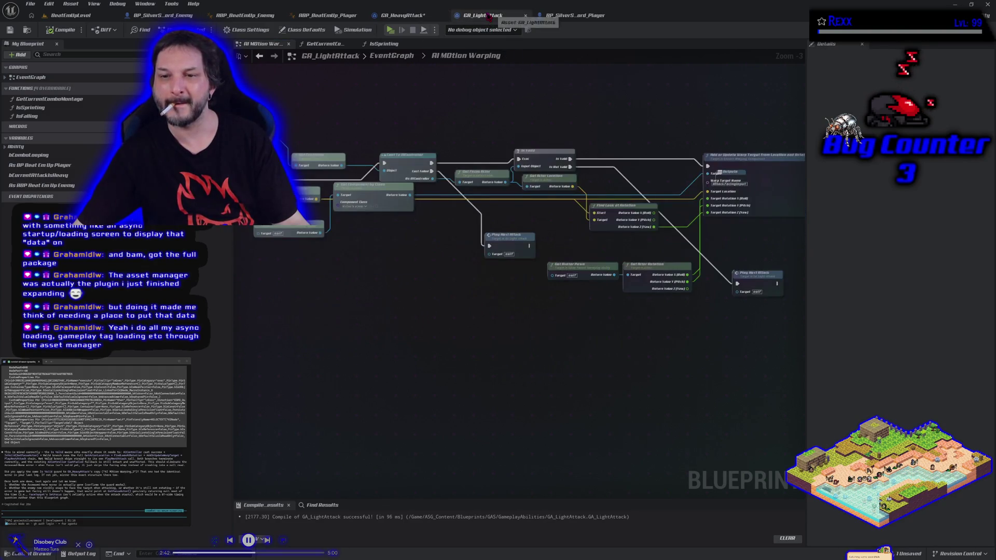
pyautogui.moveTo(615, 278); pyautogui.dragTo(488, 305)
pyautogui.moveTo(509, 347); pyautogui.dragTo(482, 295)
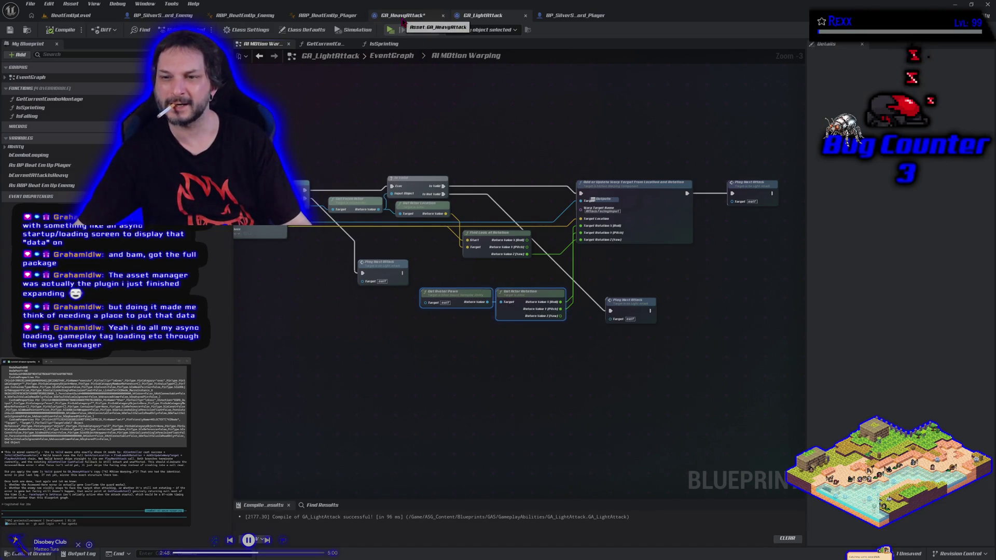
# Step: In GA_HeavyAttack, unlink Find Look at Rotation from Target Rotation and split it into roll, pitch, yaw
pyautogui.click(402, 16)
pyautogui.moveTo(512, 286)
pyautogui.mouseDown()
pyautogui.moveTo(559, 304)
pyautogui.moveTo(556, 332)
pyautogui.mouseUp()
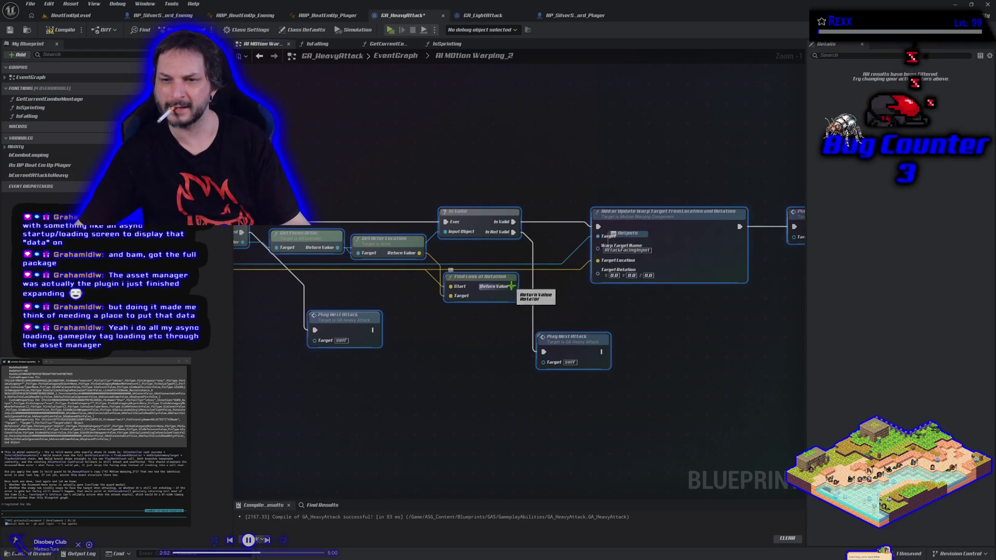
pyautogui.rightClick(512, 287)
pyautogui.click(534, 315)
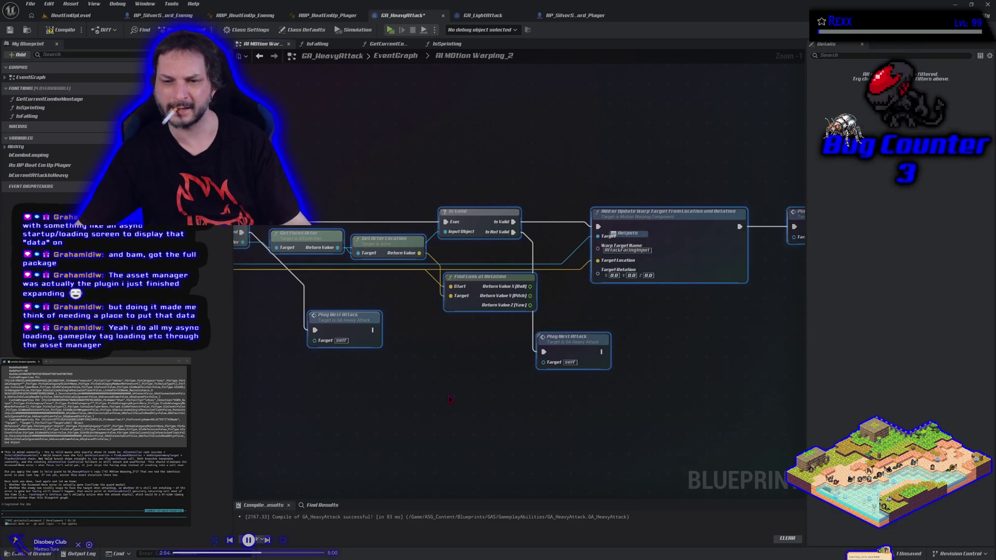
# Step: Paste the avatar rotation nodes, split Warp Target Rotation, wire look-at yaw and avatar roll, then compile
pyautogui.hotkey('ctrl', 'v')
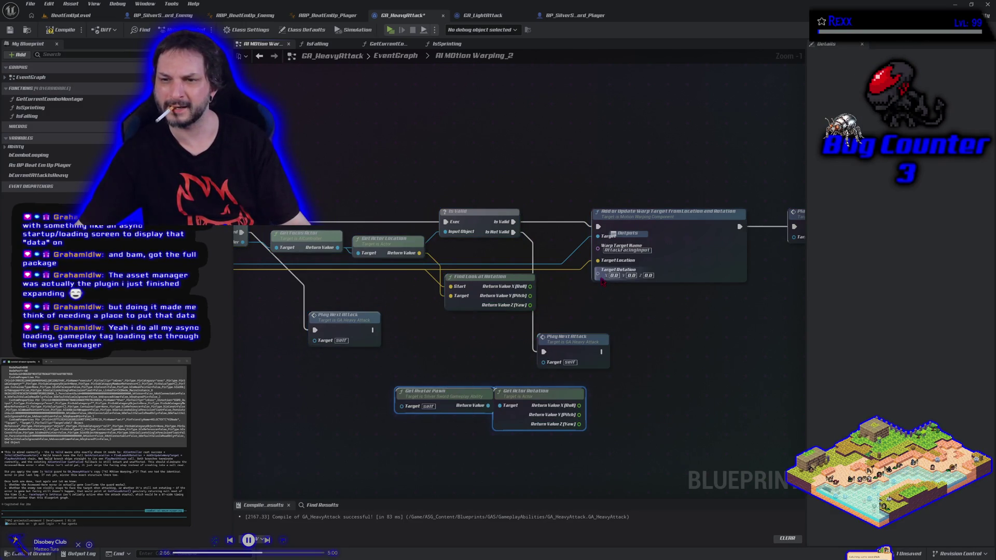
pyautogui.rightClick(599, 272)
pyautogui.click(622, 305)
pyautogui.moveTo(529, 305)
pyautogui.mouseDown()
pyautogui.moveTo(596, 308)
pyautogui.moveTo(597, 299)
pyautogui.mouseUp()
pyautogui.moveTo(578, 406)
pyautogui.mouseDown()
pyautogui.moveTo(601, 368)
pyautogui.moveTo(597, 271)
pyautogui.moveTo(591, 412)
pyautogui.moveTo(579, 415)
pyautogui.mouseUp()
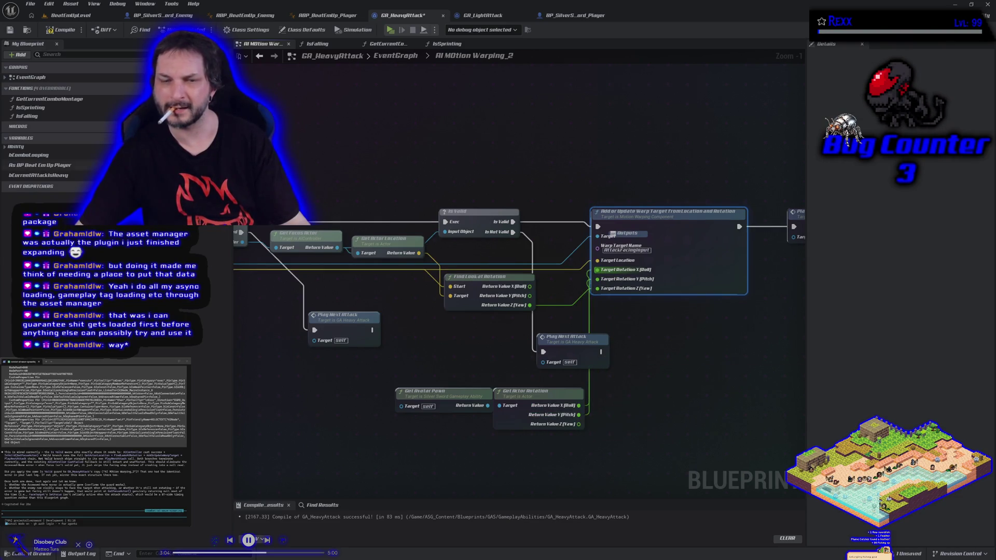
pyautogui.click(63, 30)
pyautogui.click(344, 150)
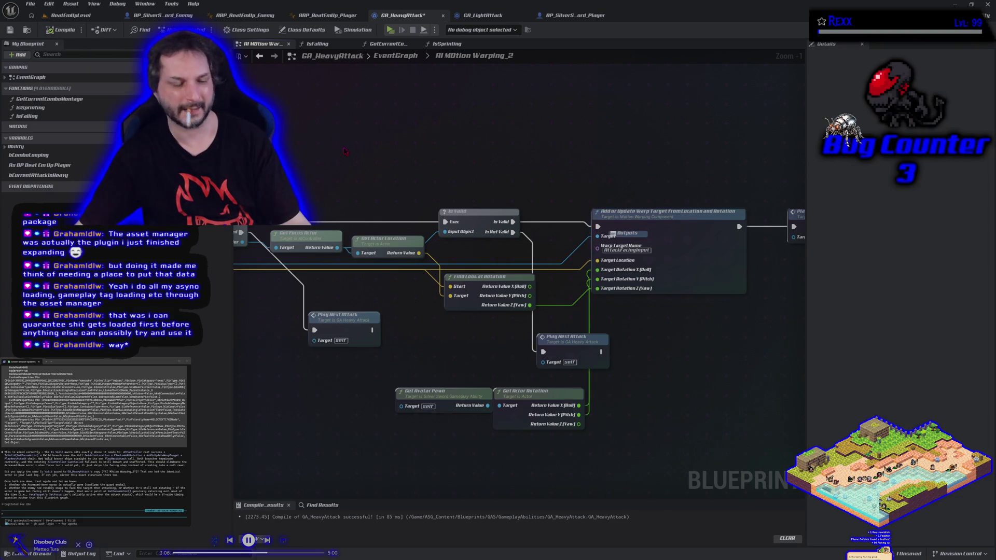
# Step: Send the whole motion warp graph to the terminal assistant, then return to BeatEmUpLevel
pyautogui.scroll(-5, 592, 208)
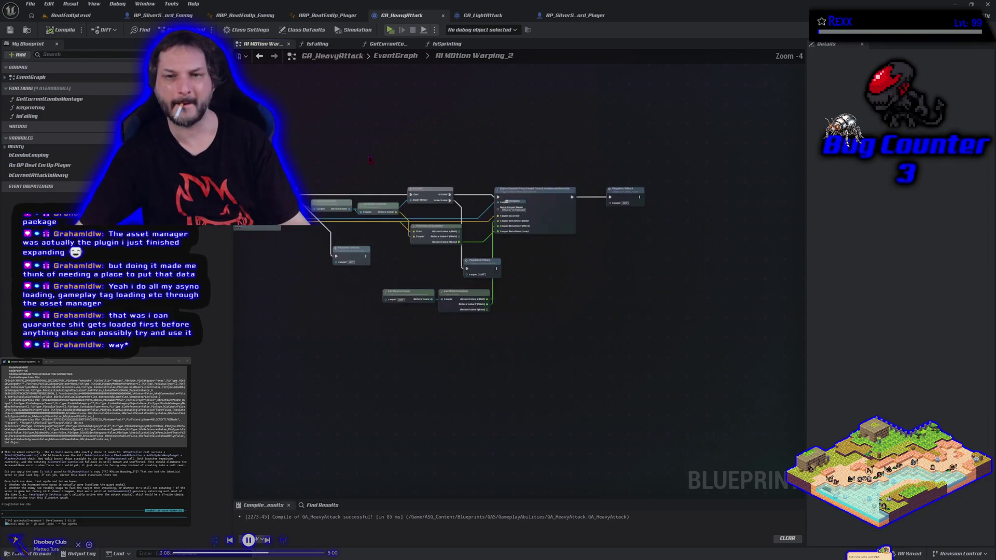
pyautogui.moveTo(387, 140)
pyautogui.mouseDown()
pyautogui.moveTo(671, 316)
pyautogui.moveTo(653, 281)
pyautogui.mouseUp()
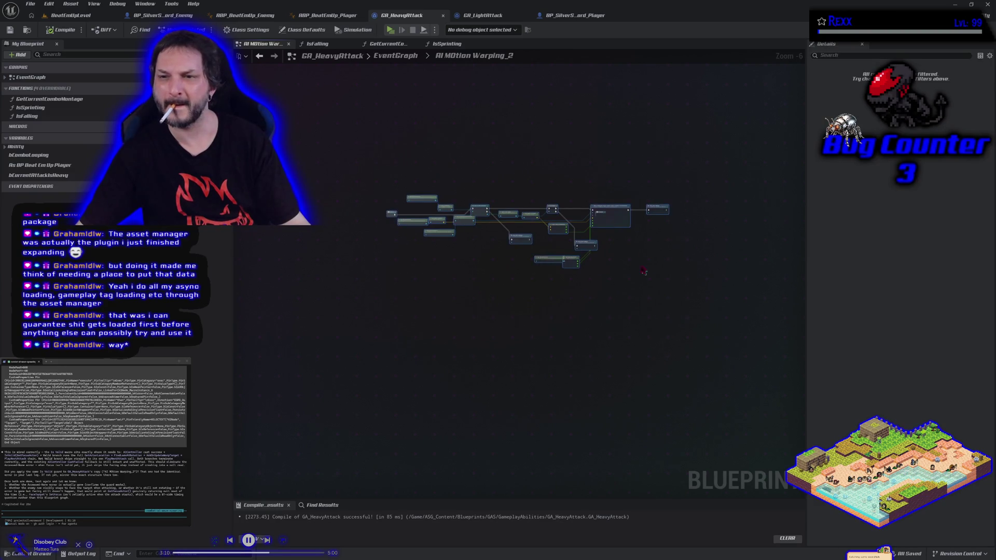
pyautogui.press('Escape')
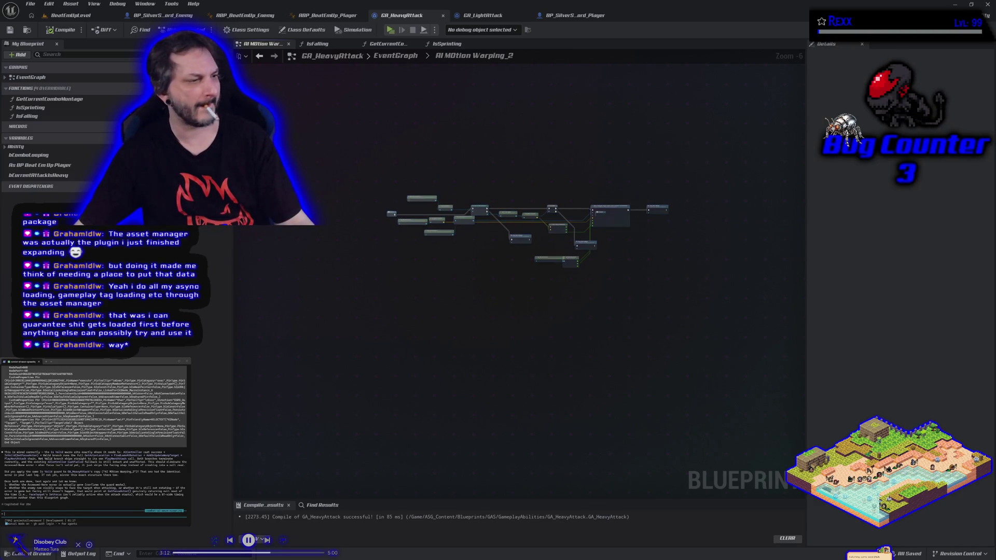
pyautogui.hotkey('ctrl', 'v')
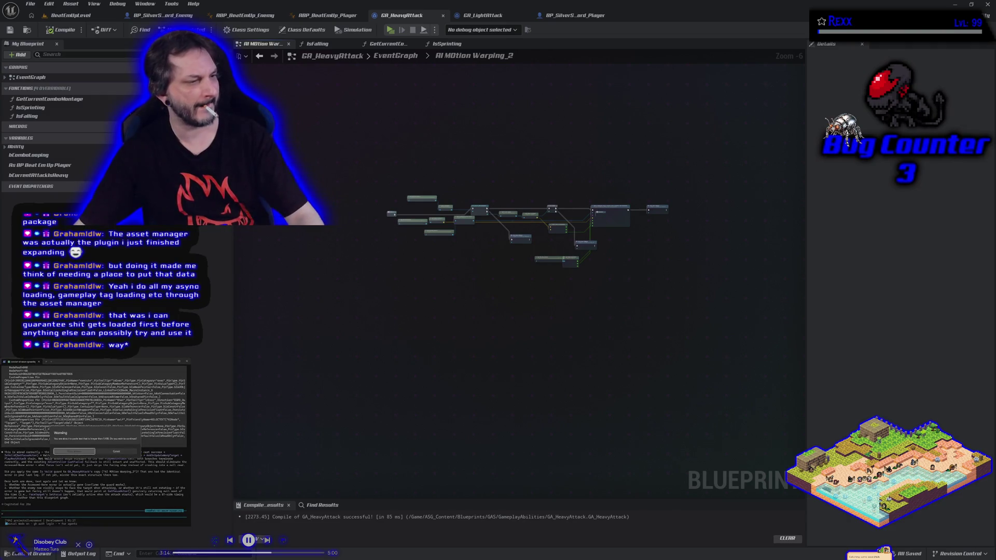
pyautogui.click(84, 451)
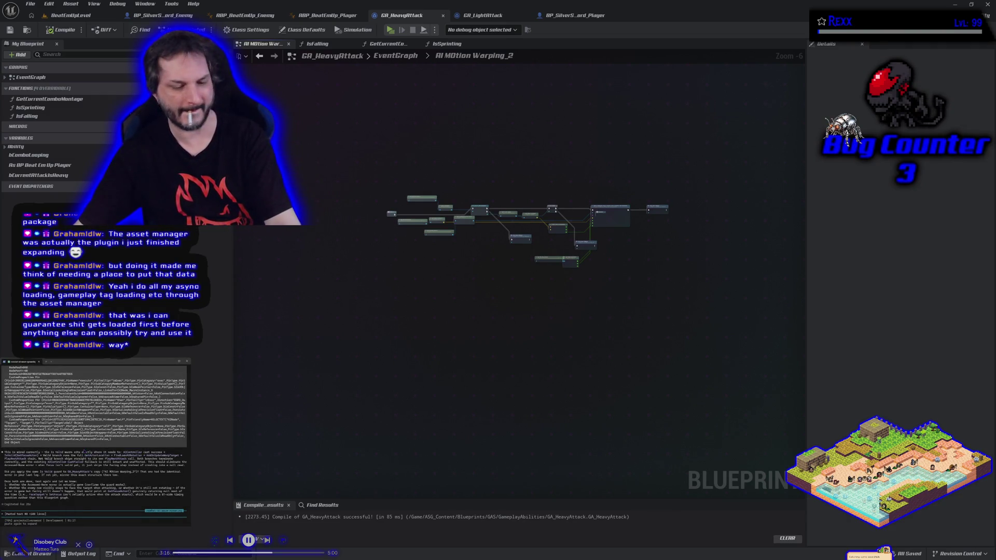
pyautogui.press('Return')
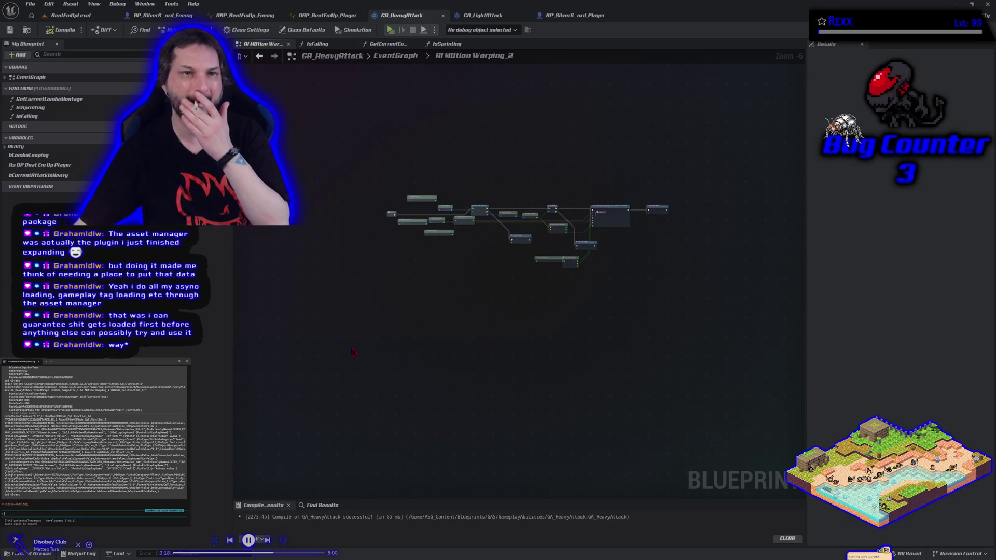
pyautogui.scroll(2, 538, 190)
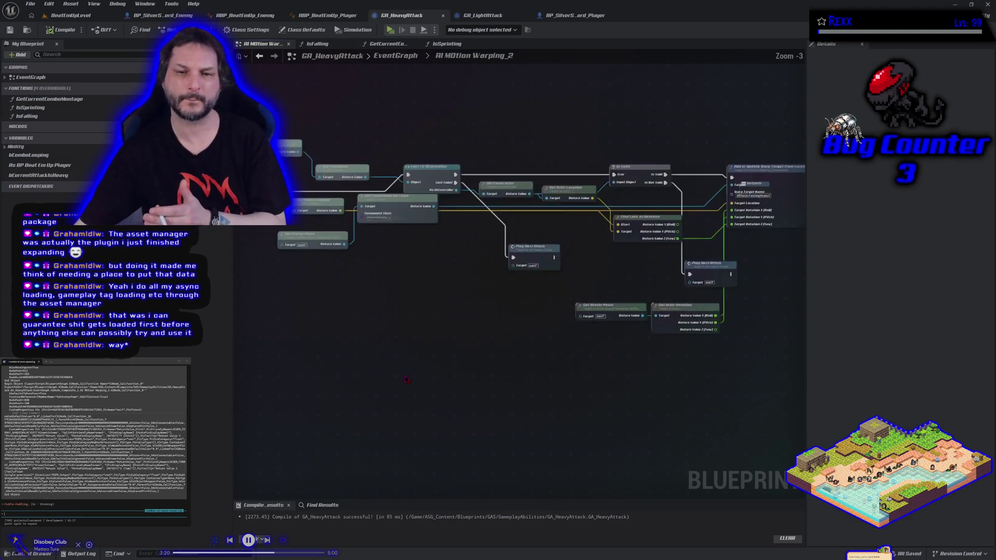
pyautogui.click(68, 15)
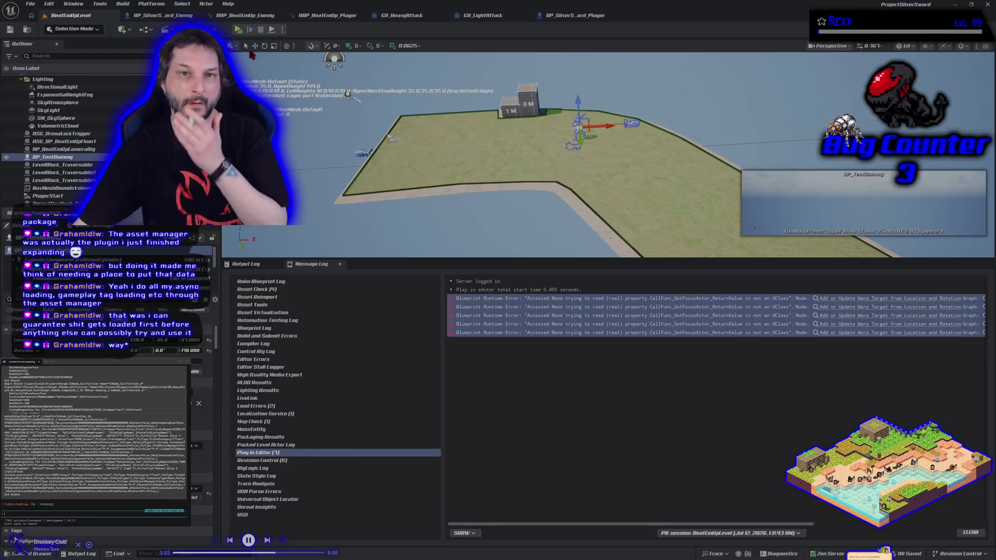
# Step: Run two Play-in-Editor sessions to test the attacks, stopping each with Esc
pyautogui.click(238, 29)
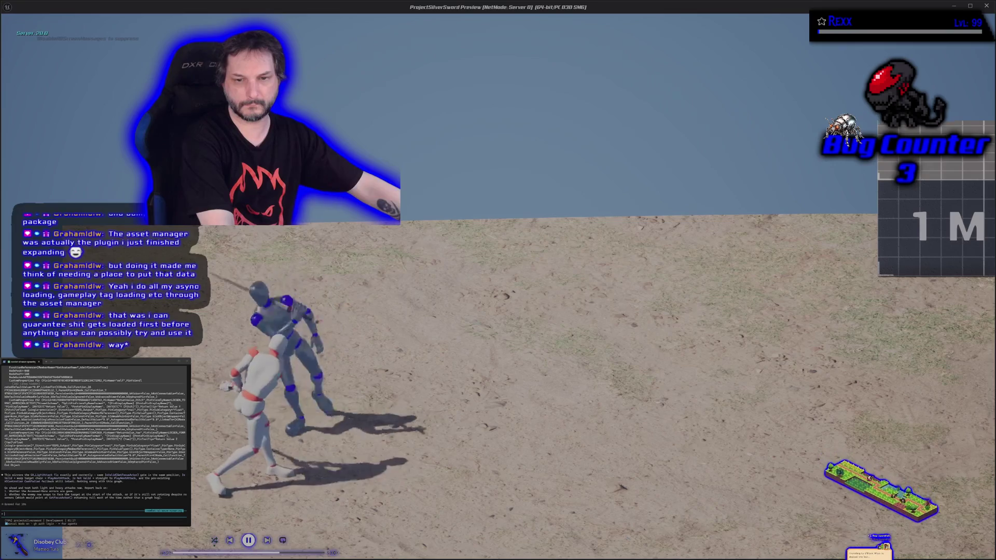
pyautogui.press('Escape')
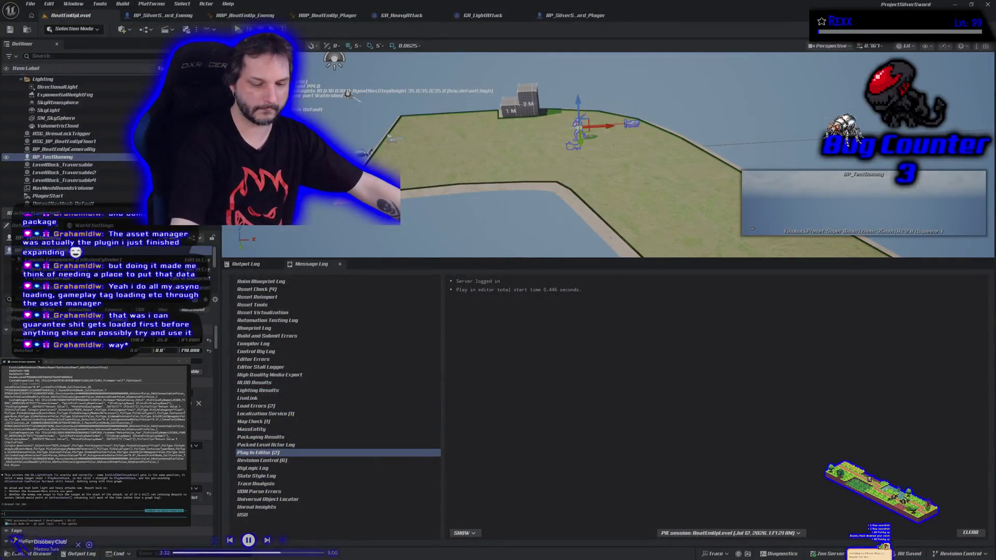
pyautogui.hotkey('alt', 'p')
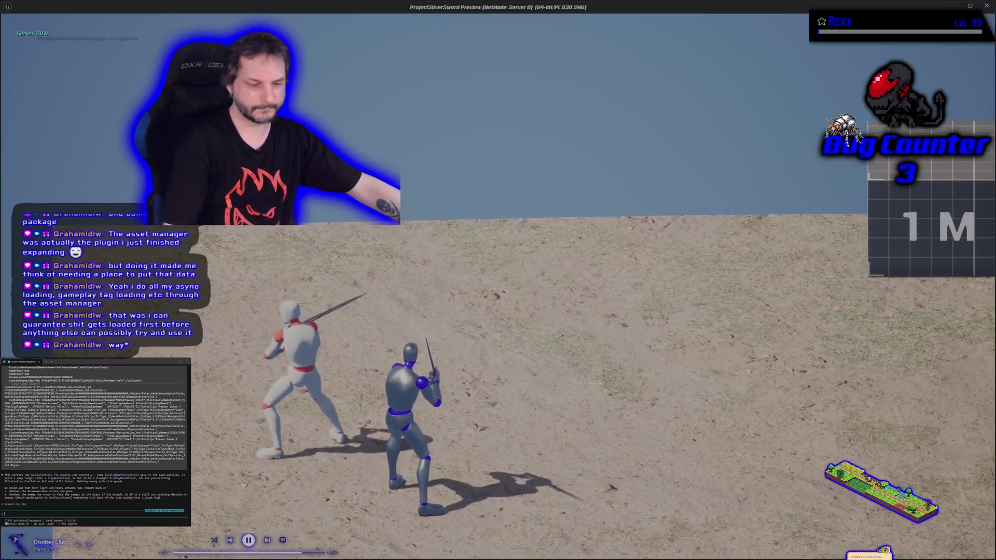
pyautogui.press('Escape')
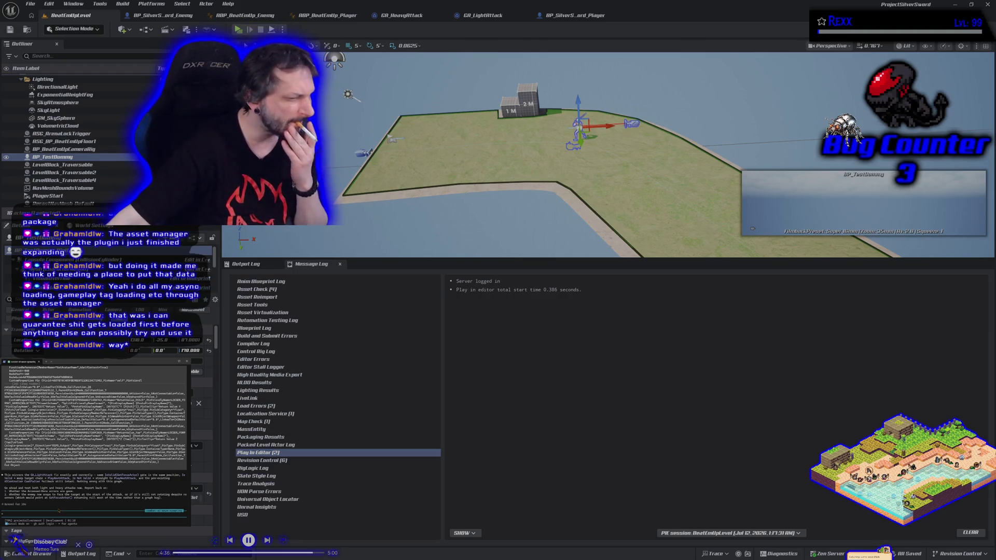
# Step: Tell the terminal assistant the character is 'not rotating' during attacks
pyautogui.write('not rotating')
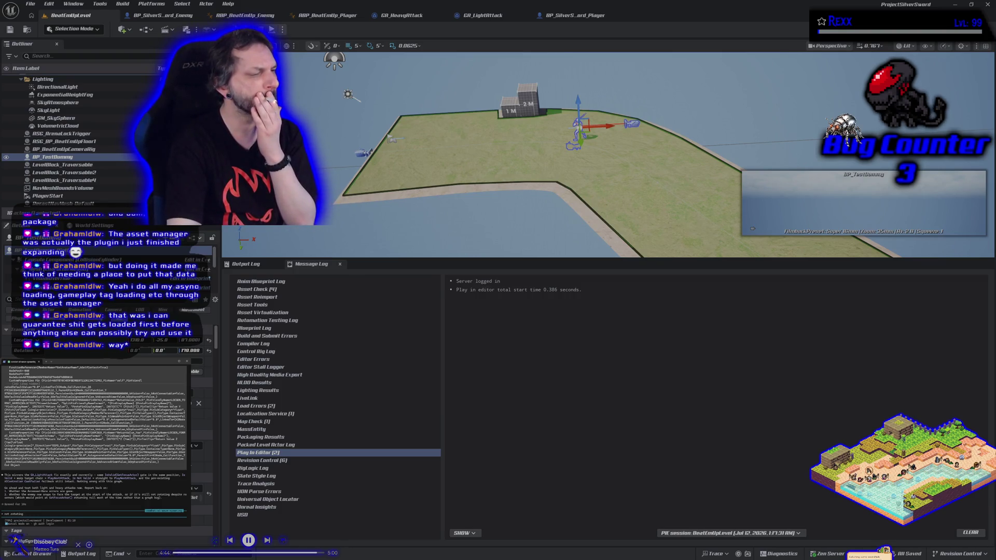
pyautogui.press('Return')
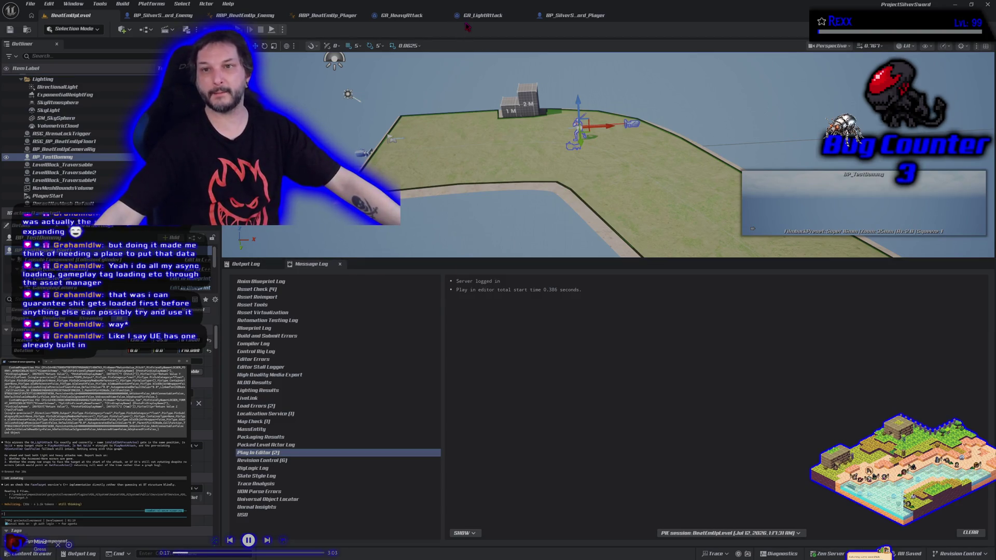
# Step: Go to GA_LightAttack's main EventGraph and select its upper row of warp-target nodes
pyautogui.click(480, 15)
pyautogui.moveTo(369, 114); pyautogui.dragTo(452, 215)
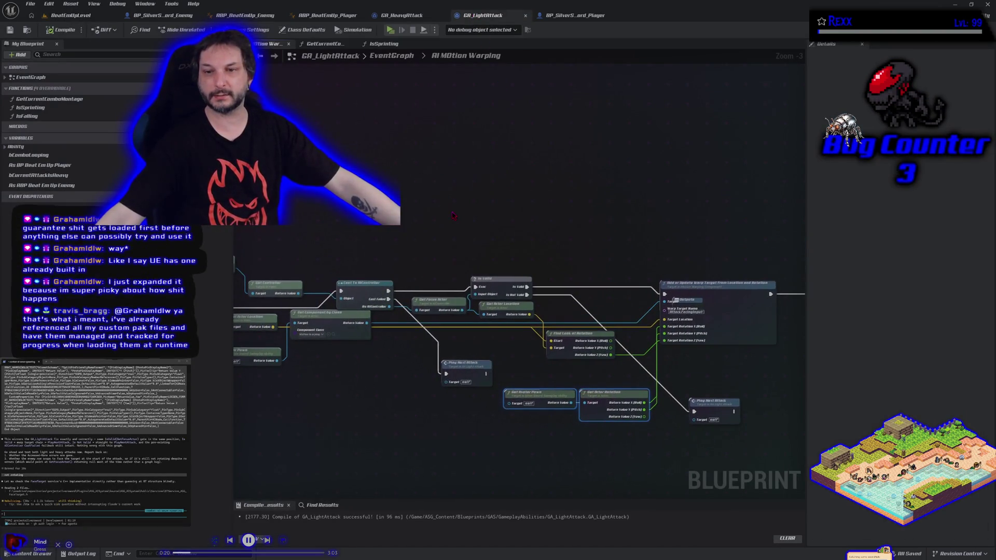
pyautogui.click(401, 57)
pyautogui.moveTo(404, 136)
pyautogui.mouseDown()
pyautogui.moveTo(565, 236)
pyautogui.moveTo(749, 244)
pyautogui.mouseUp()
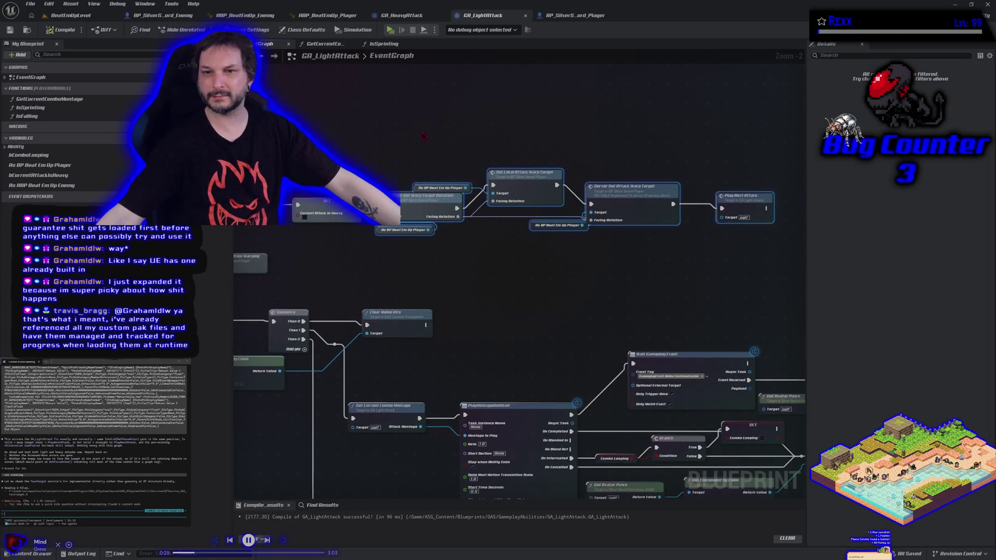
pyautogui.moveTo(501, 278); pyautogui.dragTo(579, 269)
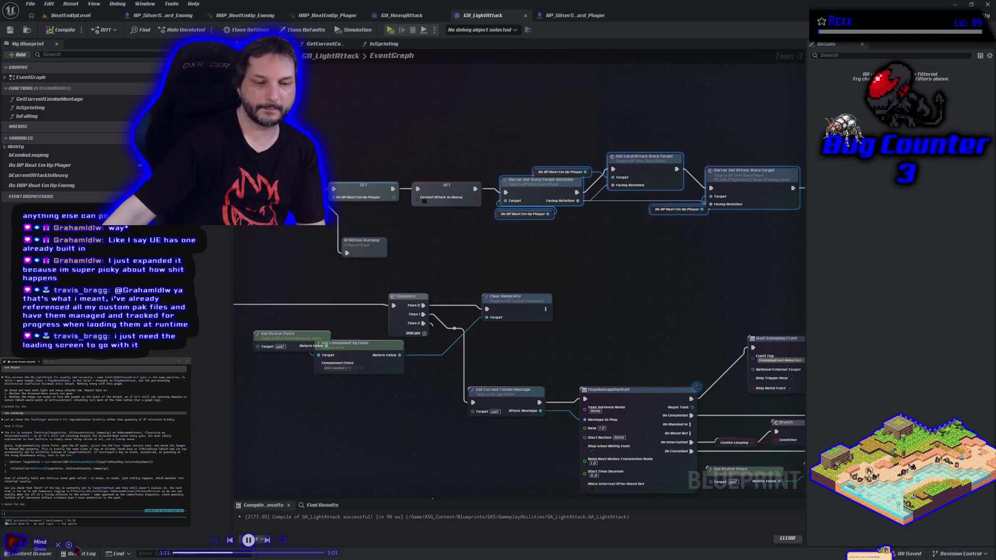
# Step: Open ASG_BT from Plugins > ASG_AISystem Content > AI and select its Is Melee Range decorator
pyautogui.click(31, 553)
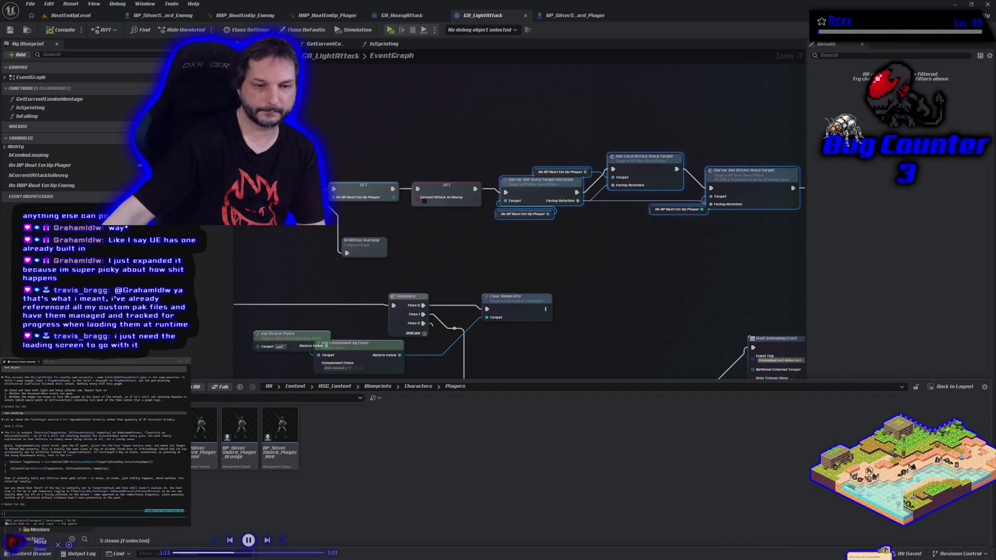
pyautogui.hotkey('alt', 'Left')
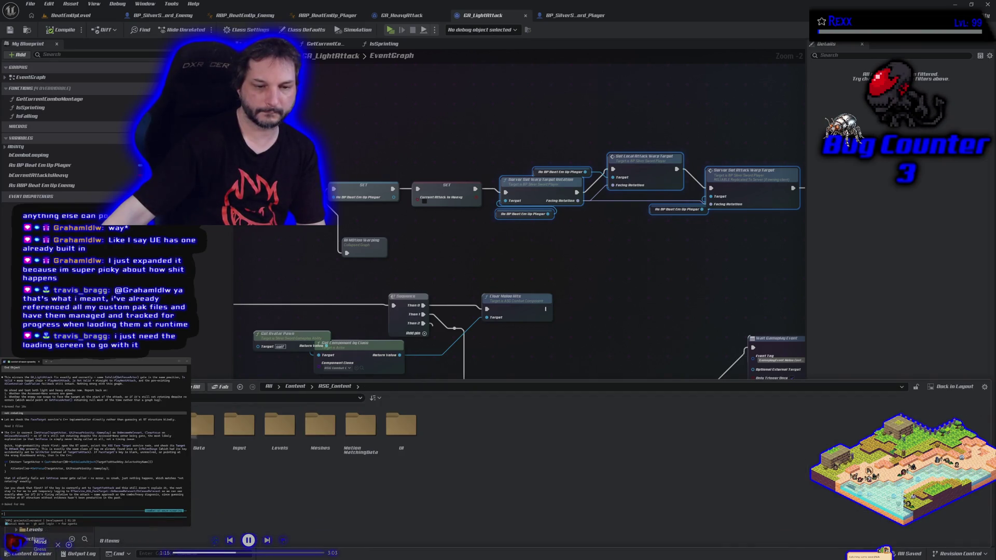
pyautogui.click(63, 529)
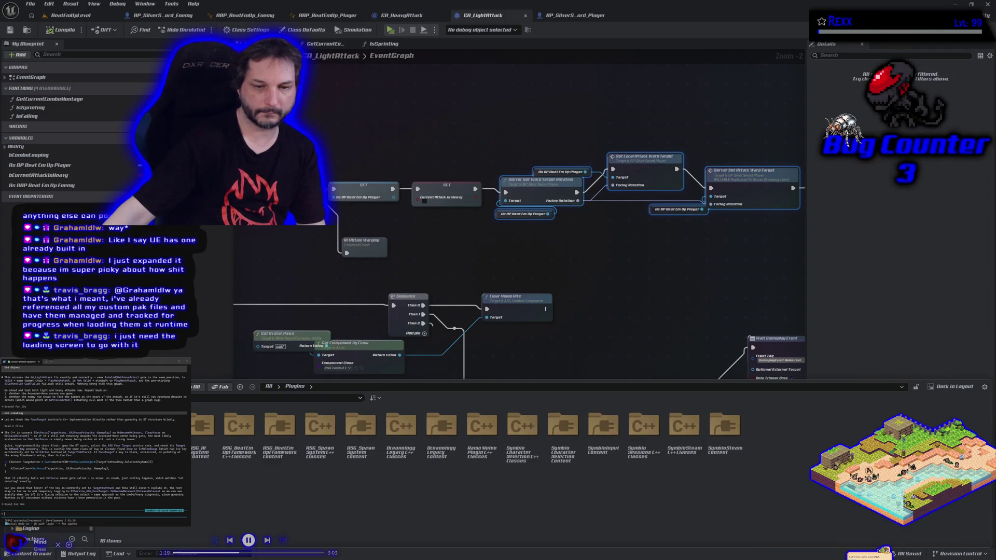
pyautogui.doubleClick(196, 464)
pyautogui.doubleClick(196, 464)
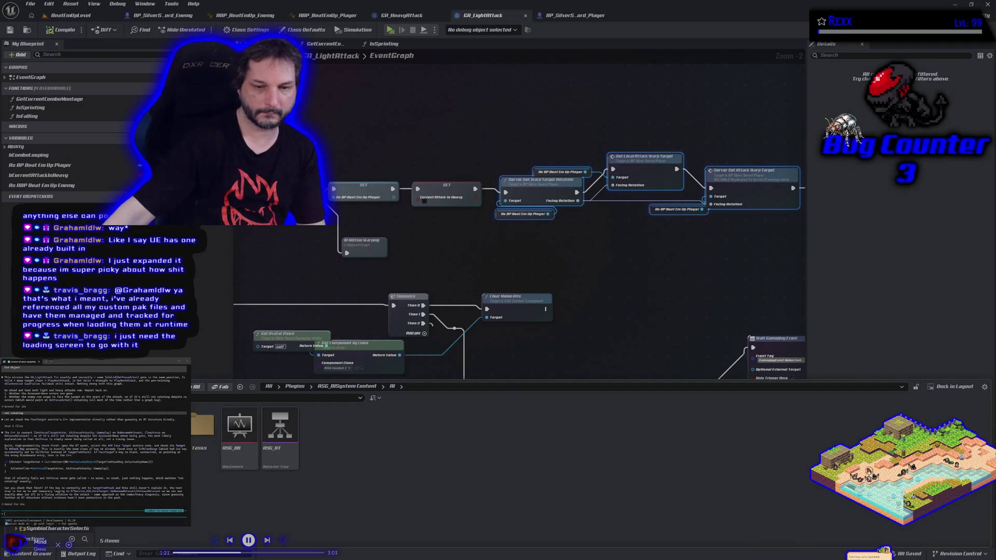
pyautogui.doubleClick(280, 428)
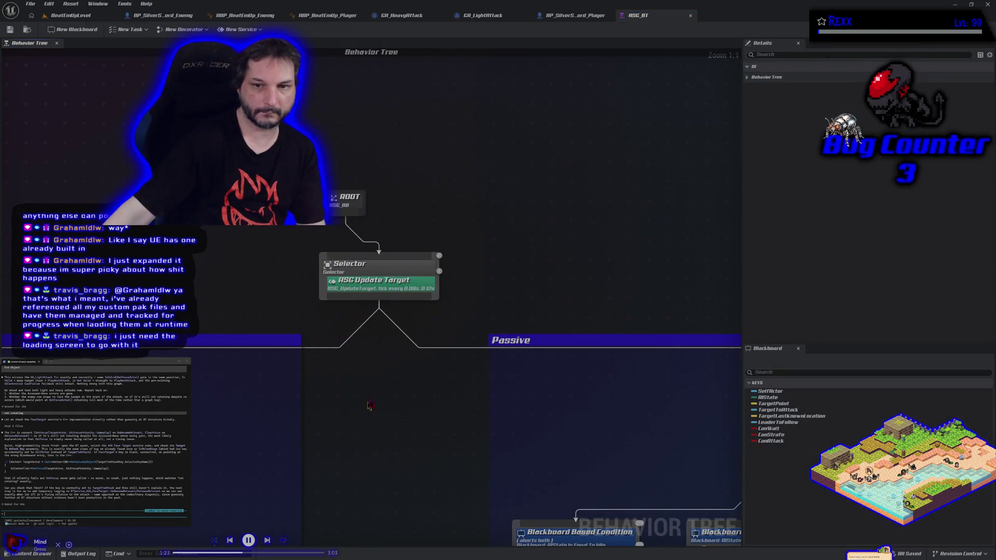
pyautogui.scroll(-7, 354, 413)
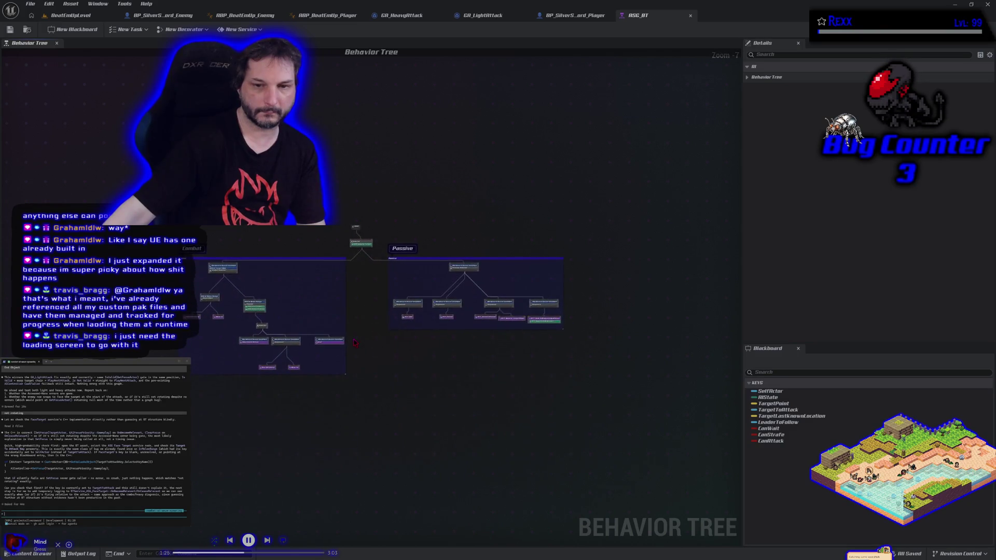
pyautogui.scroll(3, 354, 342)
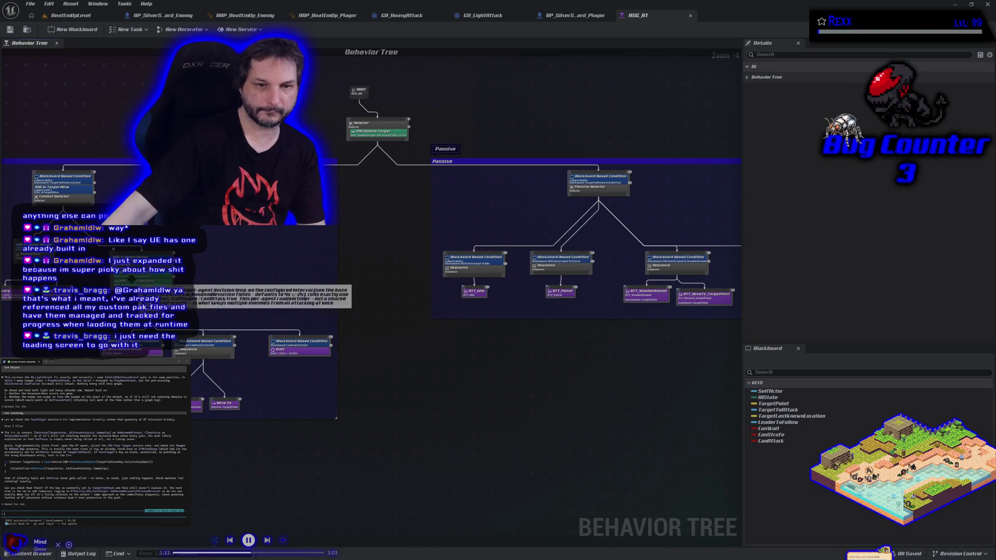
pyautogui.click(140, 258)
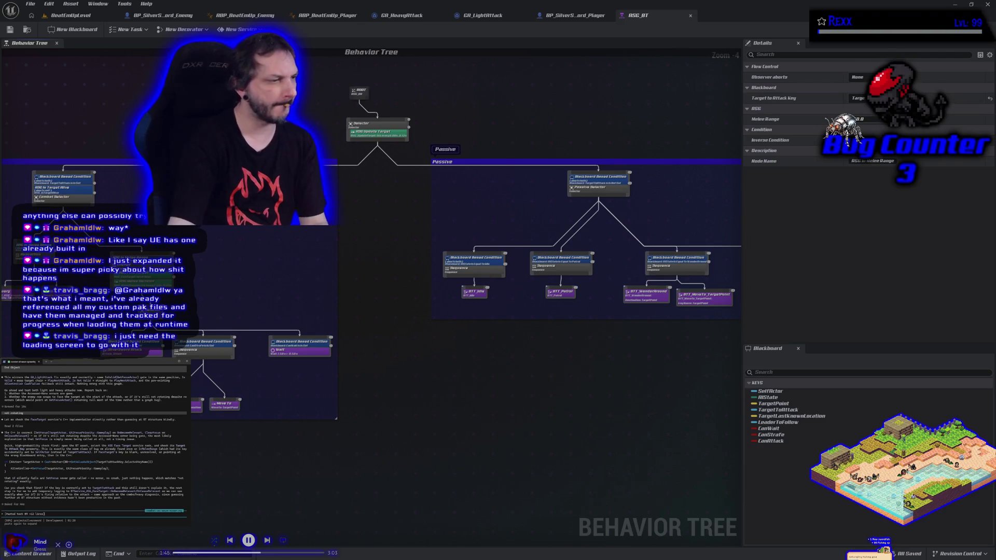
# Step: Submit the Is Melee Range decorator and FaceTarget service definitions to the terminal assistant
pyautogui.hotkey('ctrl', 'v')
pyautogui.press('Return')
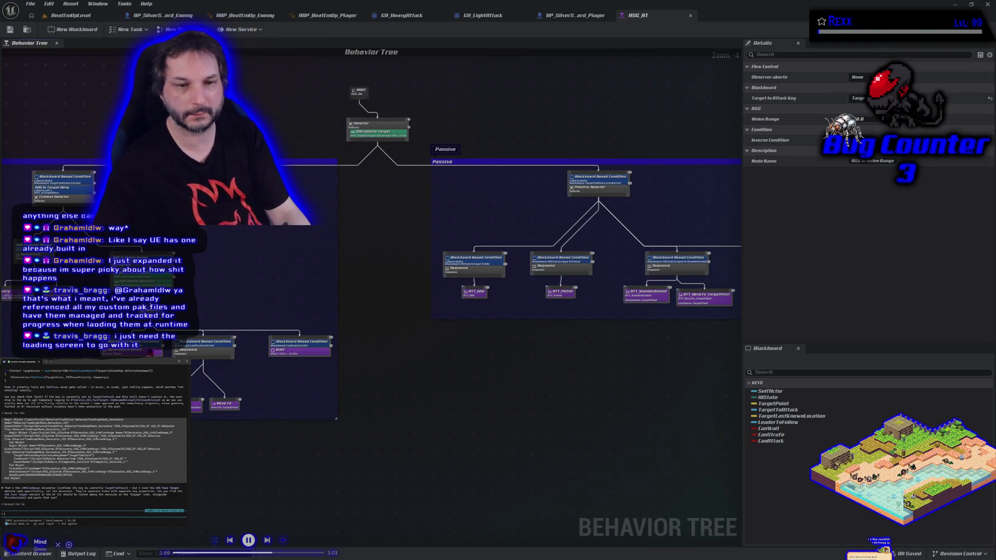
pyautogui.click(155, 281)
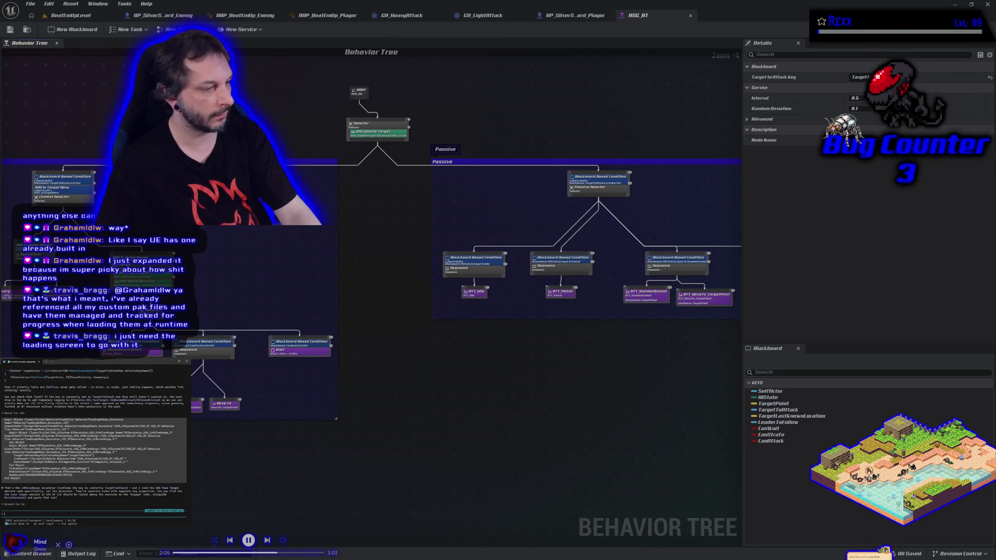
pyautogui.hotkey('ctrl', 'v')
pyautogui.press('Return')
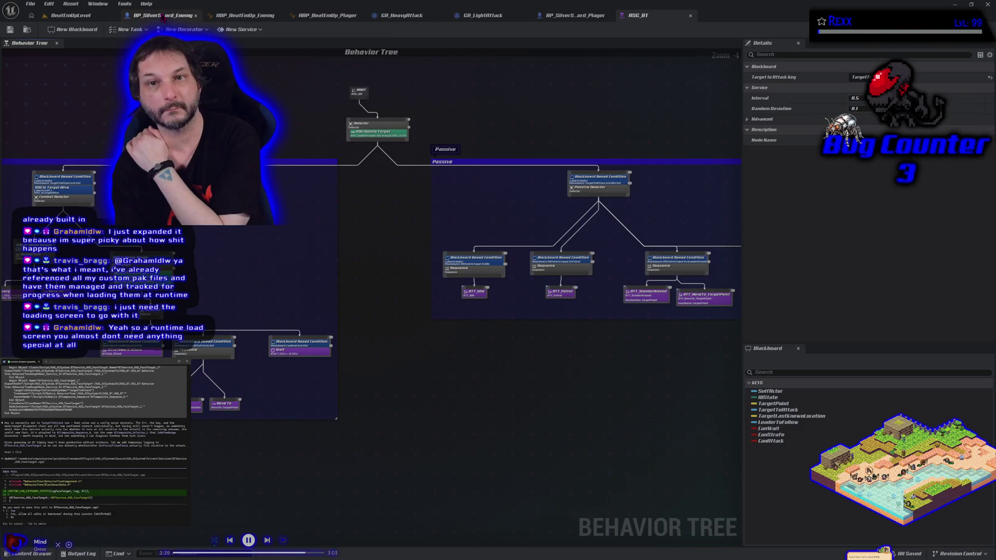
# Step: Minimize Unreal, move the HacknPlan board aside, then hide the browser to reveal Rider
pyautogui.click(987, 5)
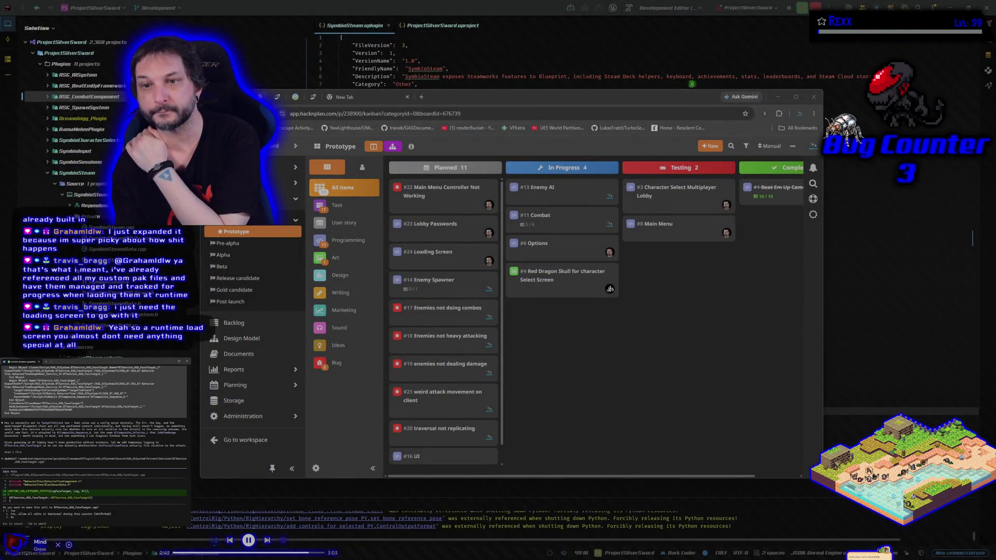
pyautogui.moveTo(579, 100); pyautogui.dragTo(372, 118)
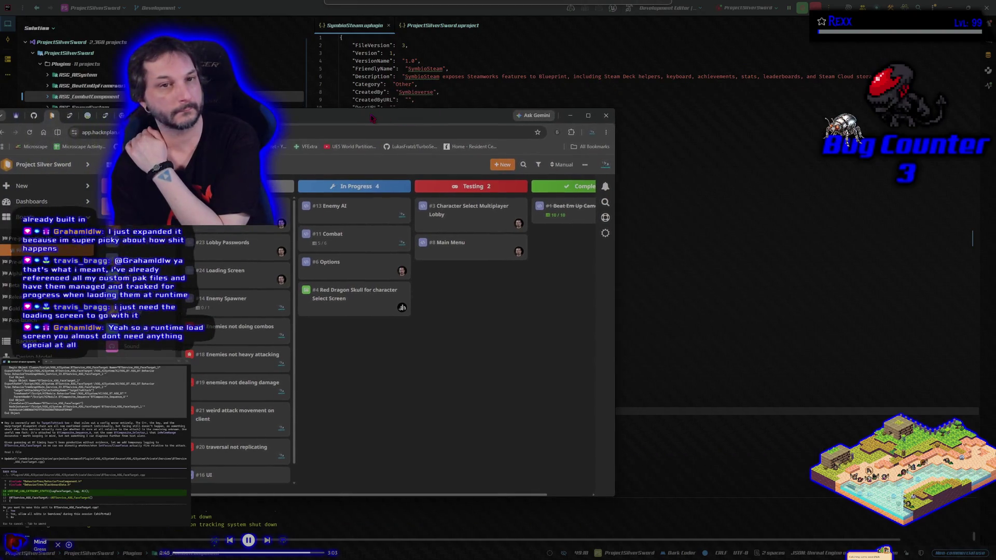
pyautogui.click(394, 411)
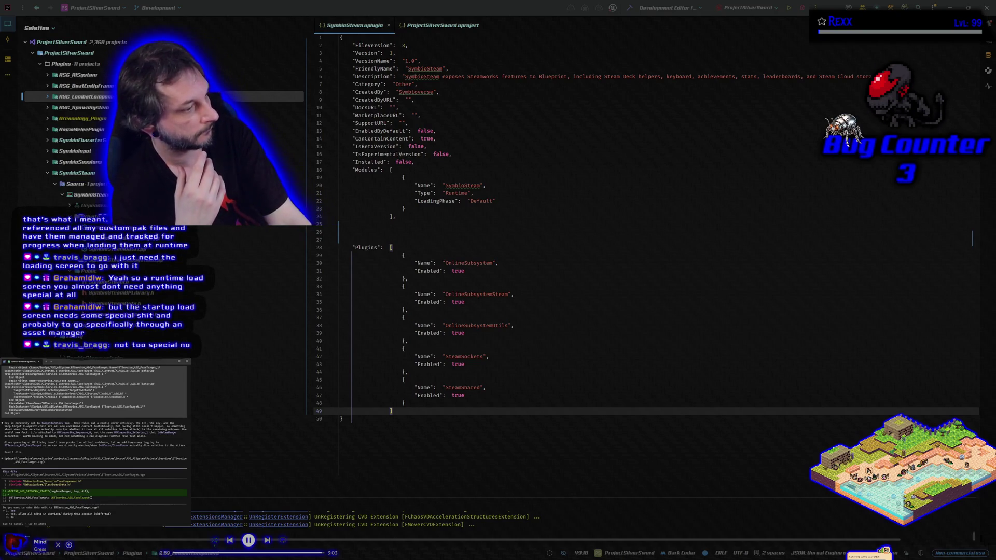
# Step: Approve the assistant's two-line and eleven-line edits and let it proceed to compile
pyautogui.press('Return')
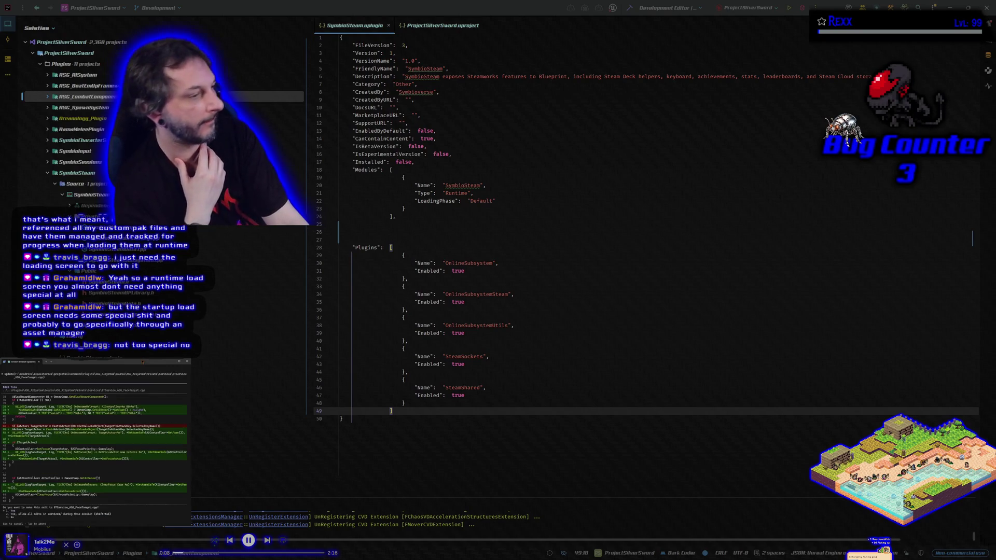
pyautogui.press('Return')
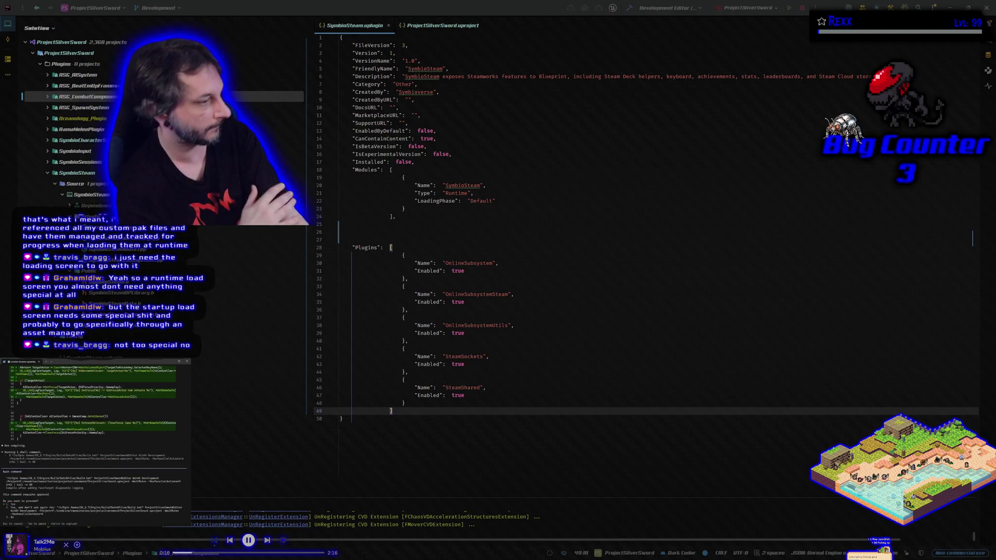
pyautogui.press('Return')
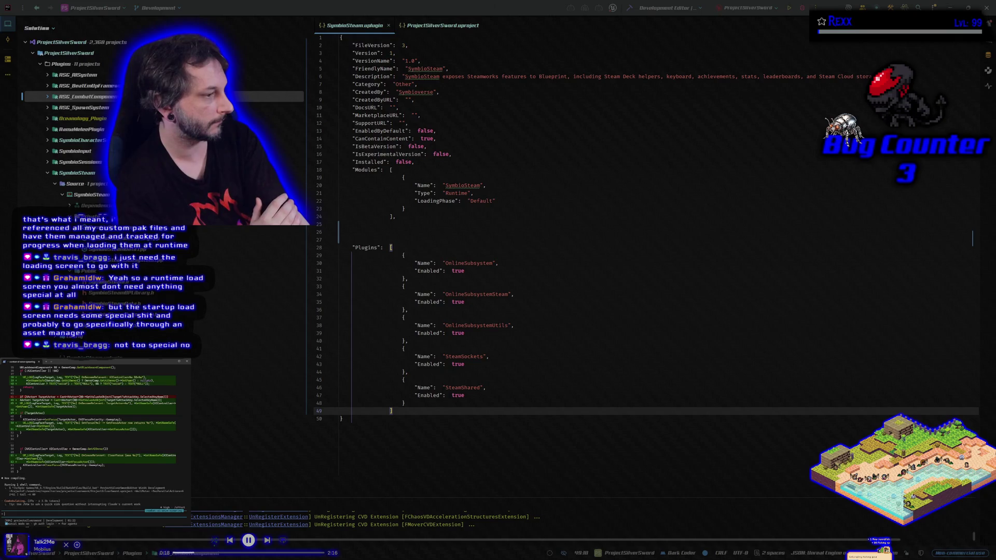
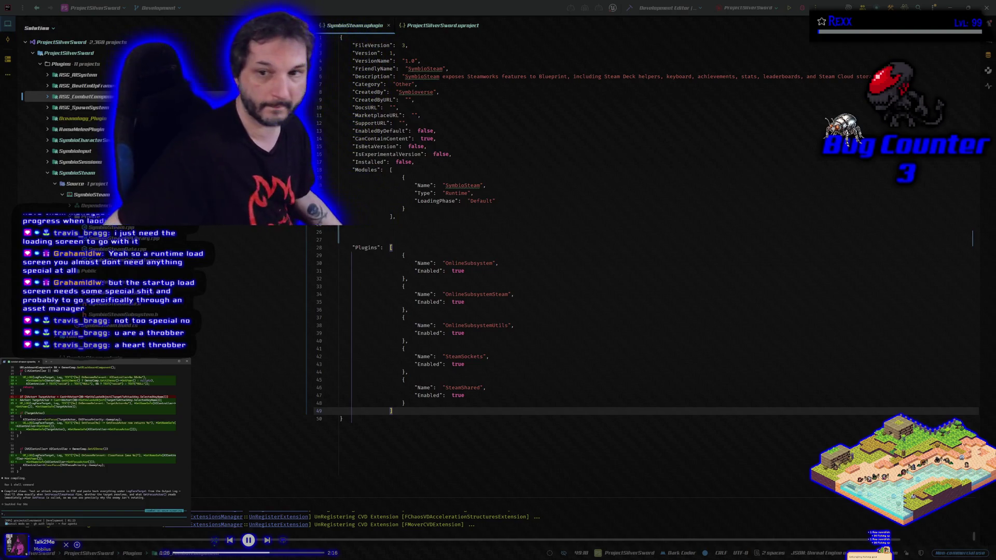
# Step: Rebuild the ProjectSilverSword editor target in Rider and close the SymbioSteam.uplugin file
pyautogui.click(629, 9)
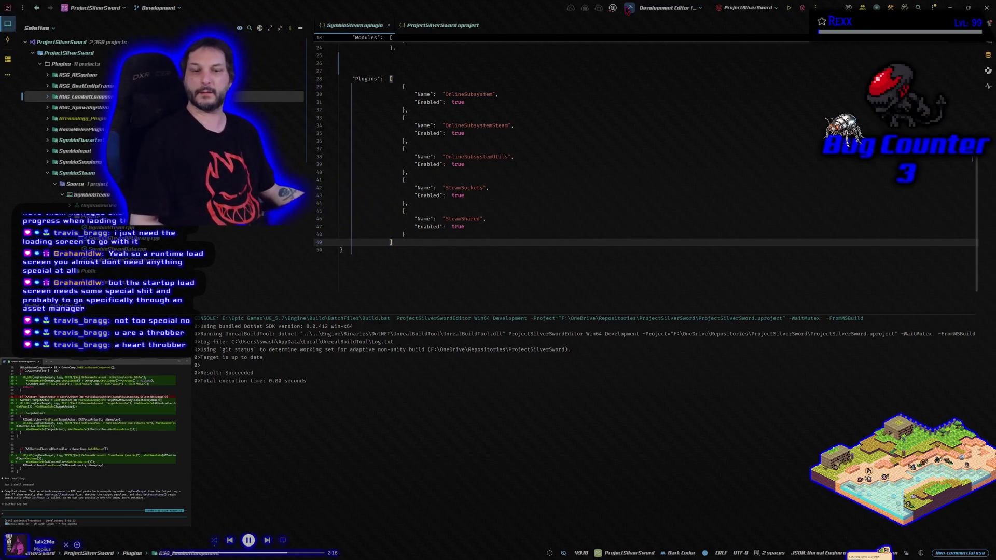
pyautogui.hotkey('ctrl', 'shift', 'b')
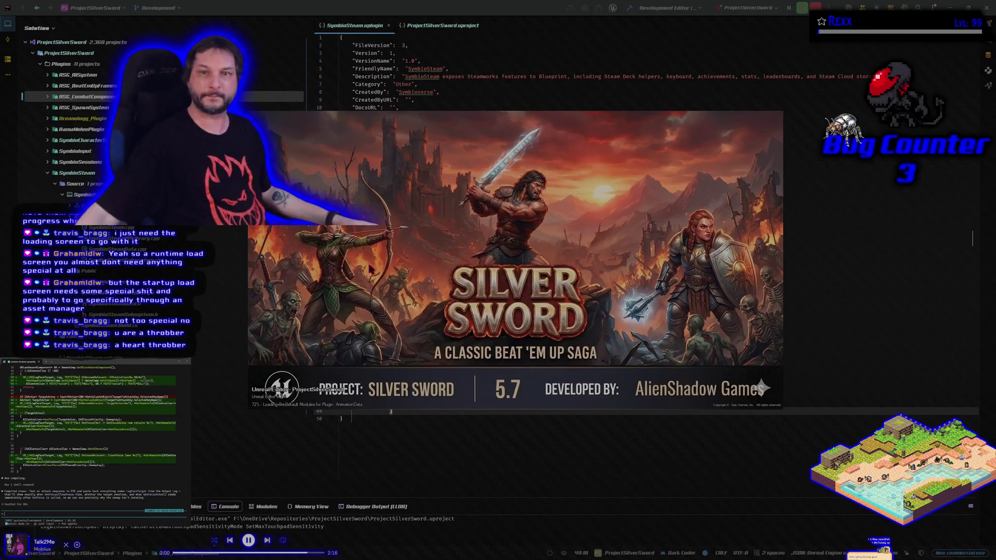
pyautogui.click(389, 26)
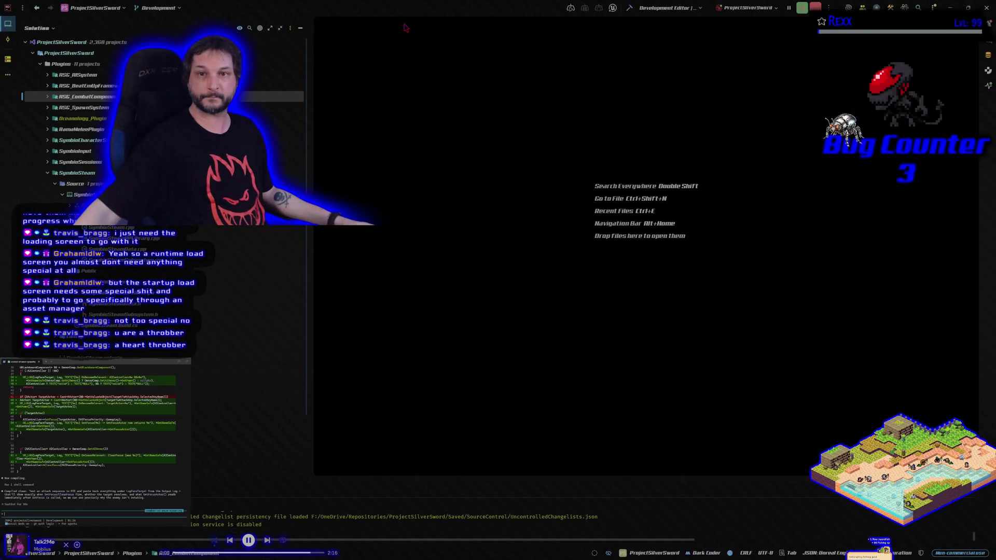
# Step: Close the .uproject file, move the Unreal splash window aside, and start a play session once loaded
pyautogui.click(404, 25)
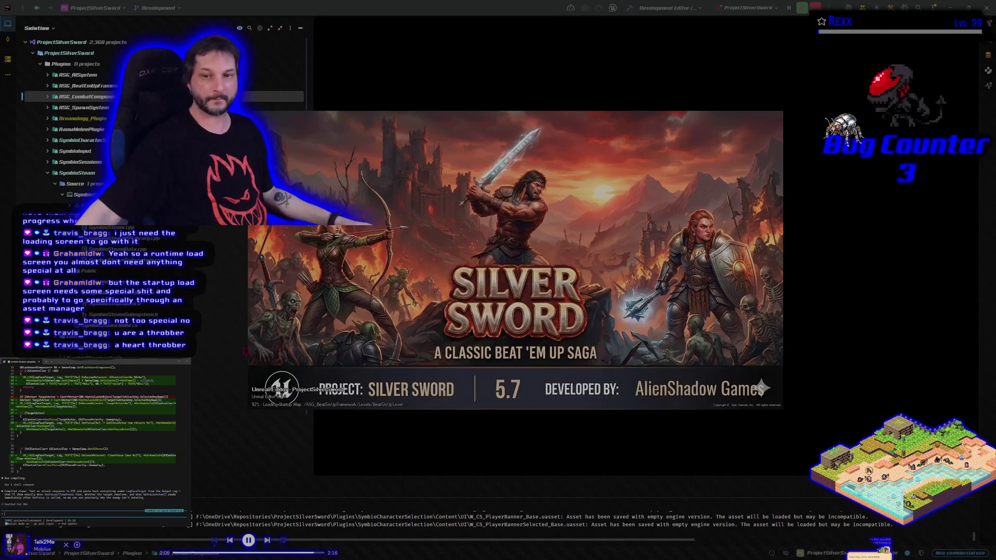
pyautogui.moveTo(547, 267); pyautogui.dragTo(616, 265)
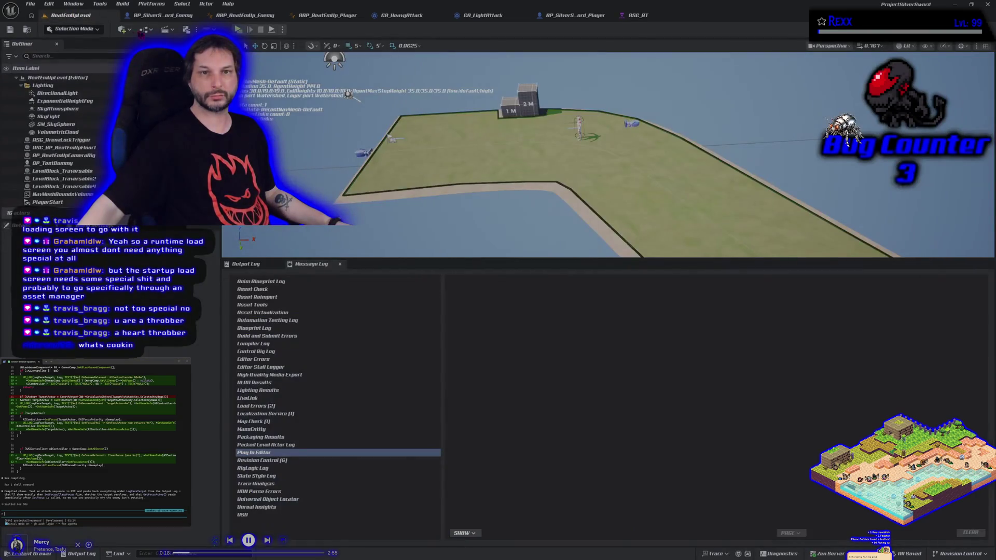
pyautogui.hotkey('alt', 'p')
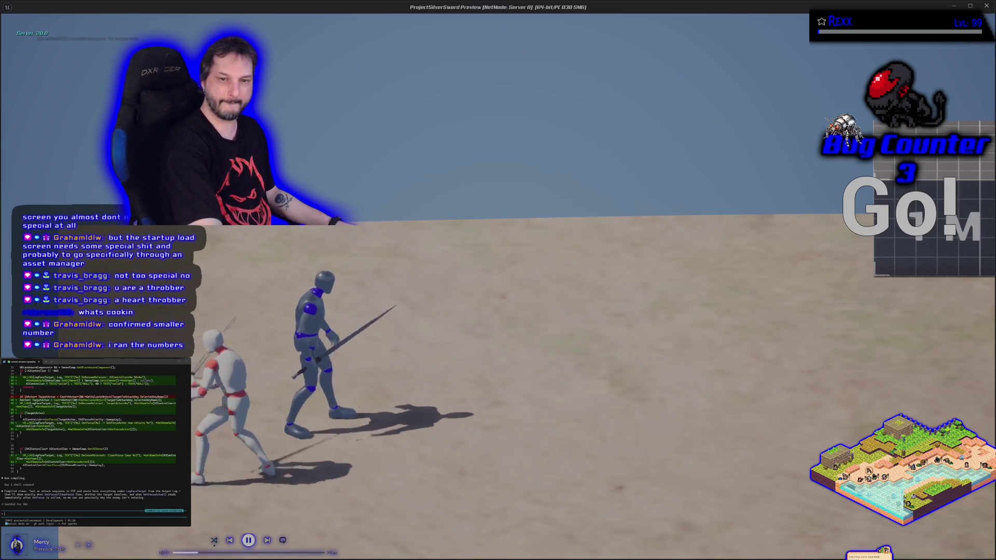
# Step: Stop the play session, show the full Output Log, and select its log text
pyautogui.press('Escape')
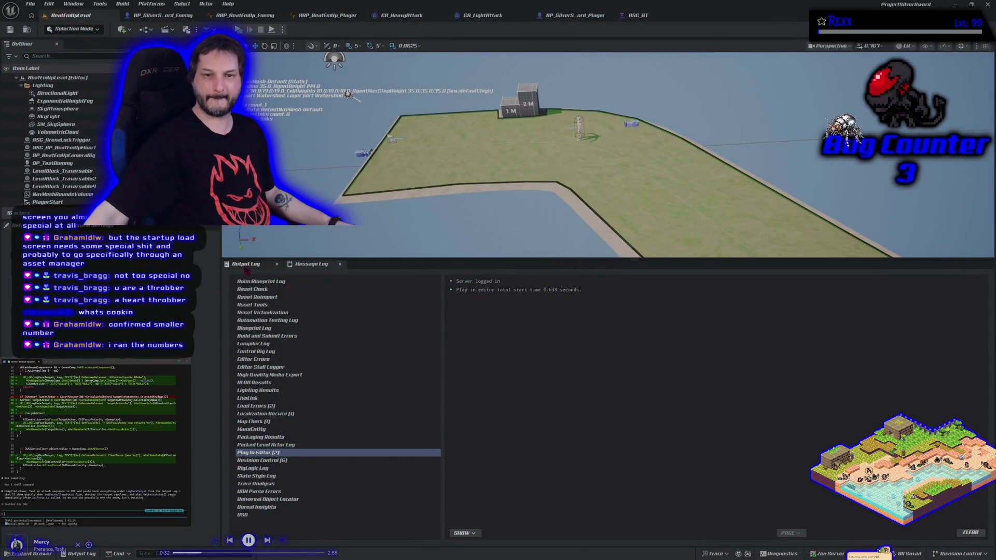
pyautogui.click(247, 265)
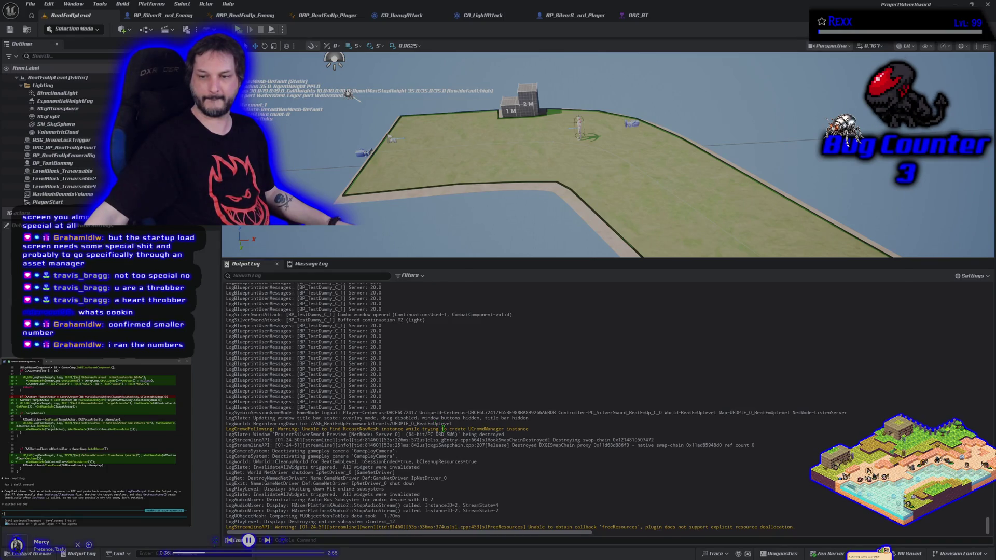
pyautogui.moveTo(680, 444)
pyautogui.mouseDown()
pyautogui.moveTo(238, 301)
pyautogui.moveTo(237, 288)
pyautogui.moveTo(242, 312)
pyautogui.moveTo(237, 270)
pyautogui.moveTo(243, 298)
pyautogui.moveTo(248, 275)
pyautogui.moveTo(248, 297)
pyautogui.moveTo(233, 301)
pyautogui.mouseUp()
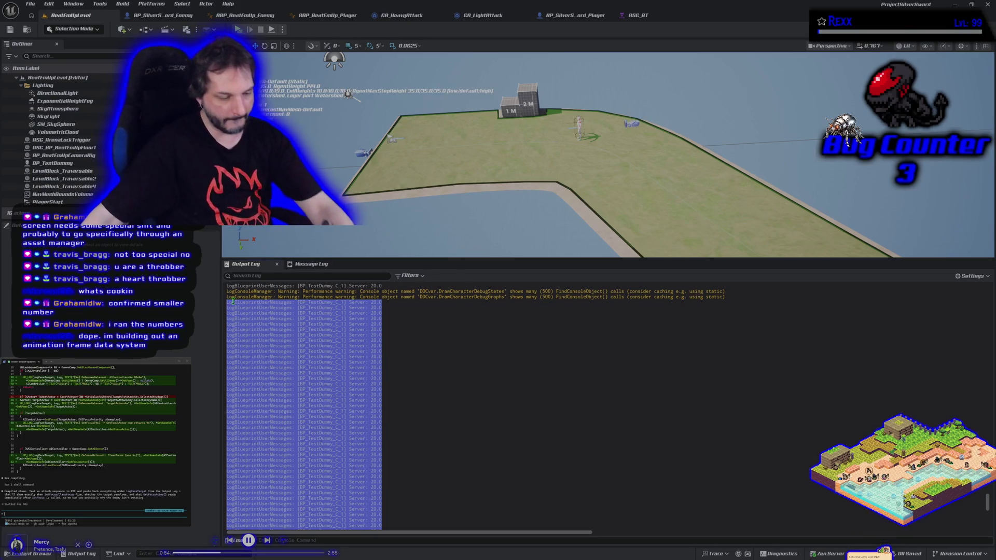
# Step: Paste the copied log lines into the Claude Code terminal, confirming the long paste, then end play
pyautogui.hotkey('ctrl', 'c')
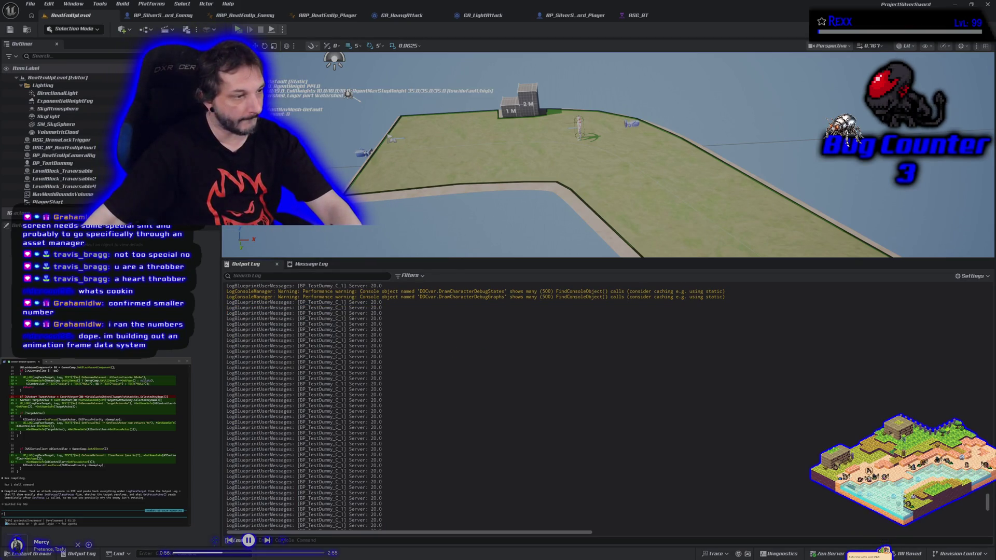
pyautogui.hotkey('ctrl', 'v')
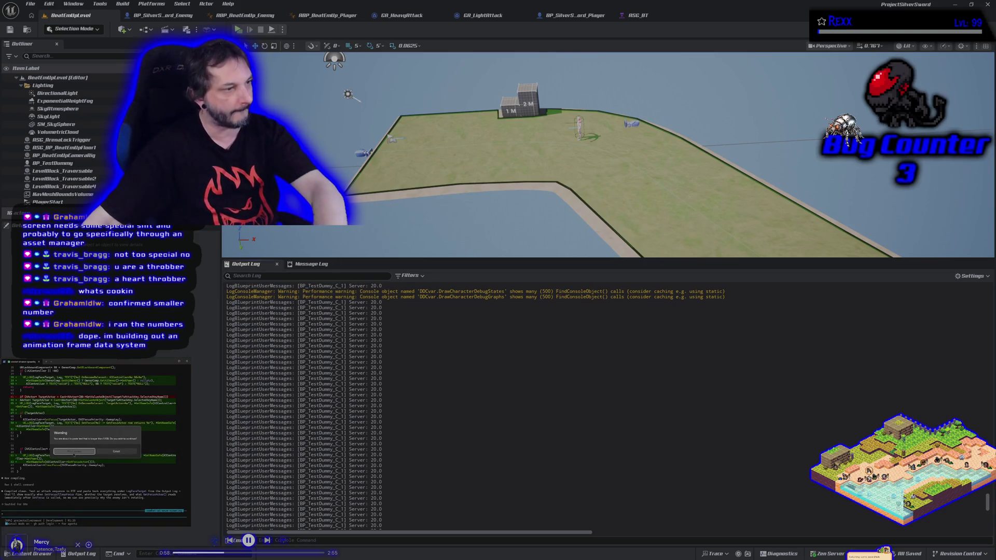
pyautogui.press('Return')
pyautogui.press('Return')
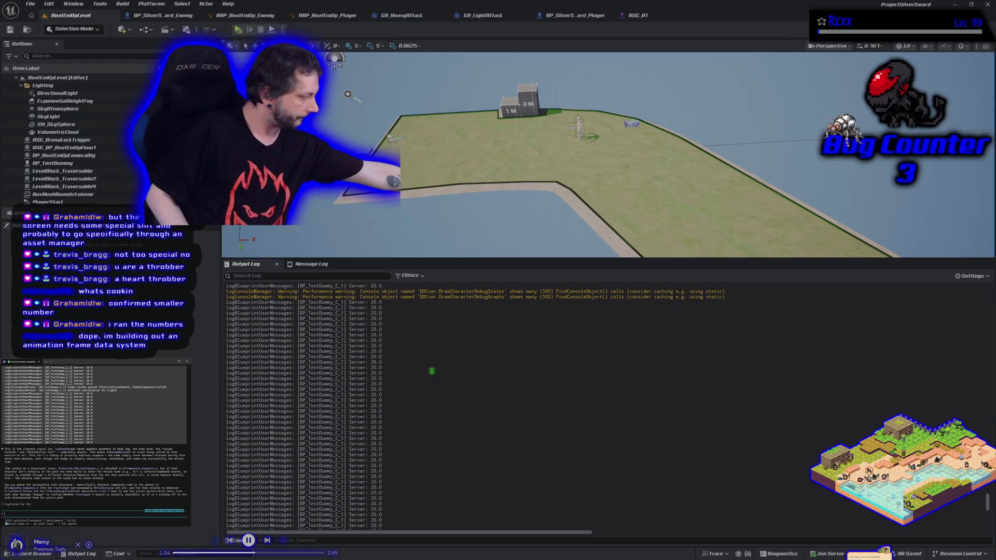
pyautogui.press('Escape')
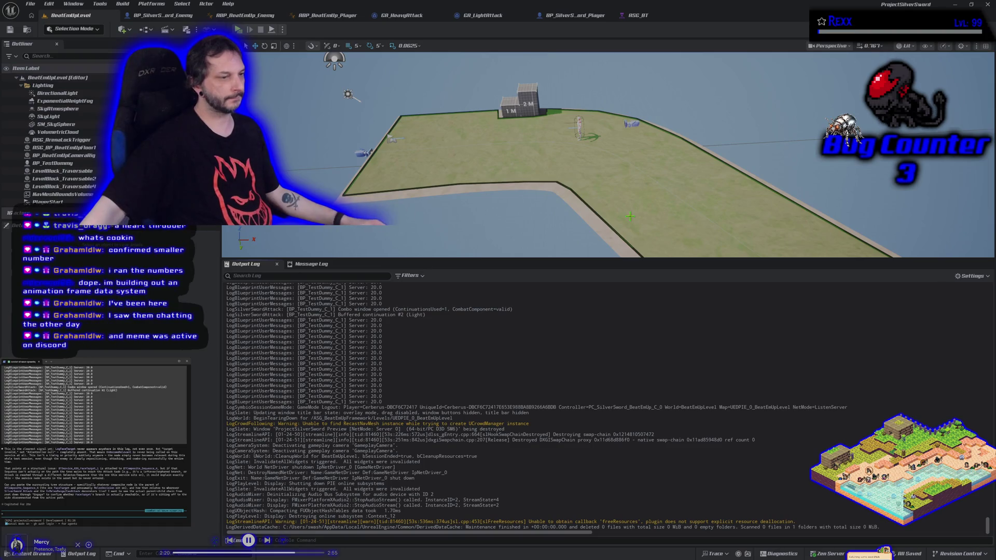
# Step: Switch to the ASG_BT behavior tree editor
pyautogui.click(638, 16)
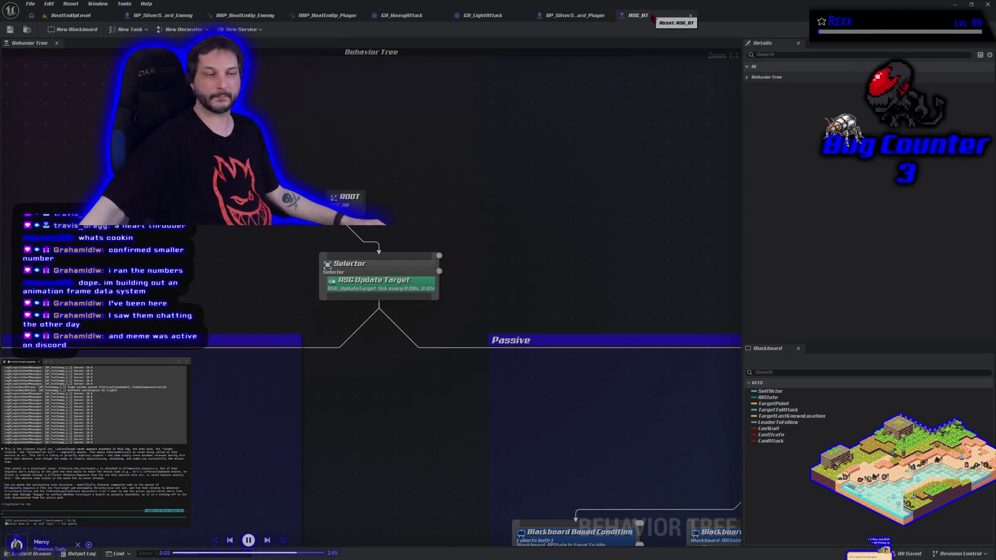
# Step: Select all Combat and Passive branch nodes and paste them into the Claude Code terminal
pyautogui.scroll(-6, 424, 275)
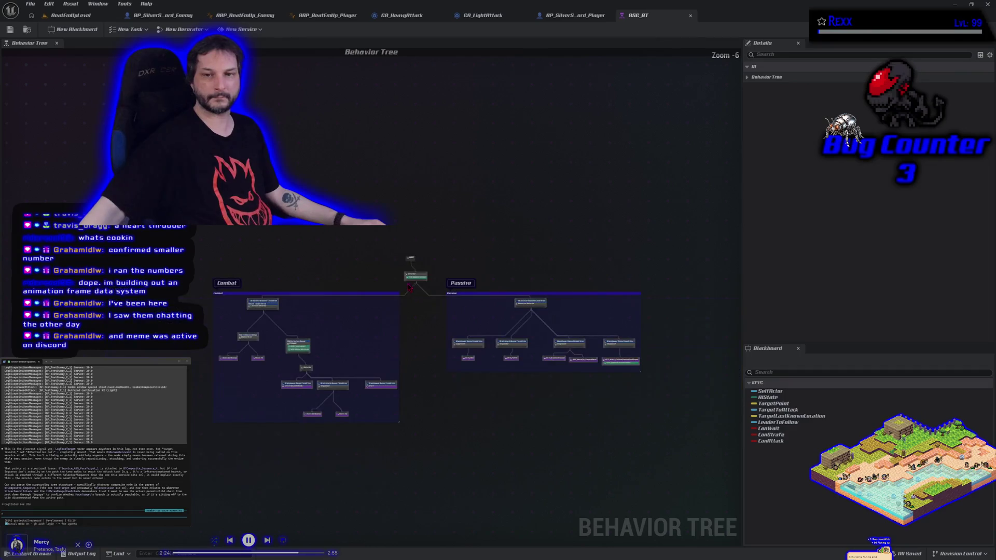
pyautogui.moveTo(507, 415); pyautogui.dragTo(498, 451)
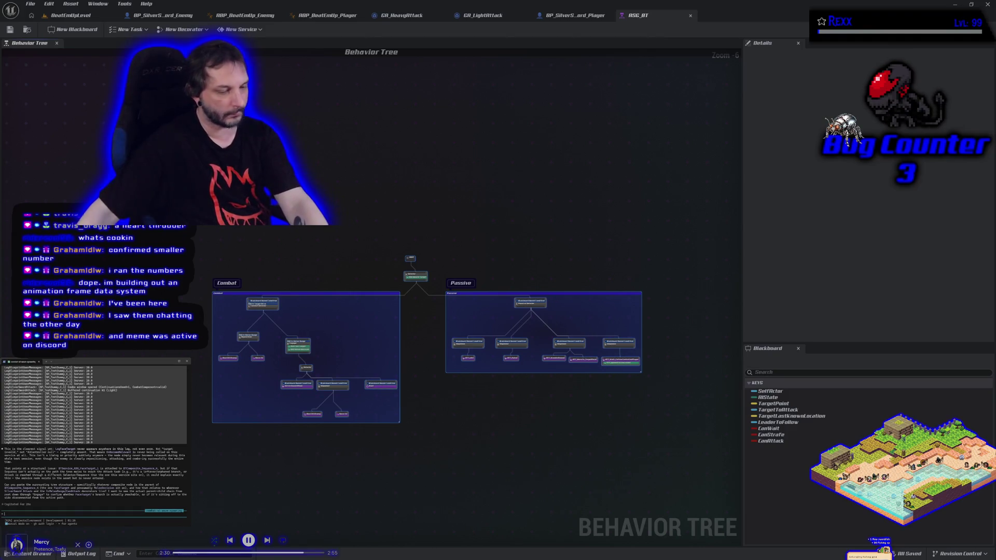
pyautogui.hotkey('ctrl', 'v')
pyautogui.press('Return')
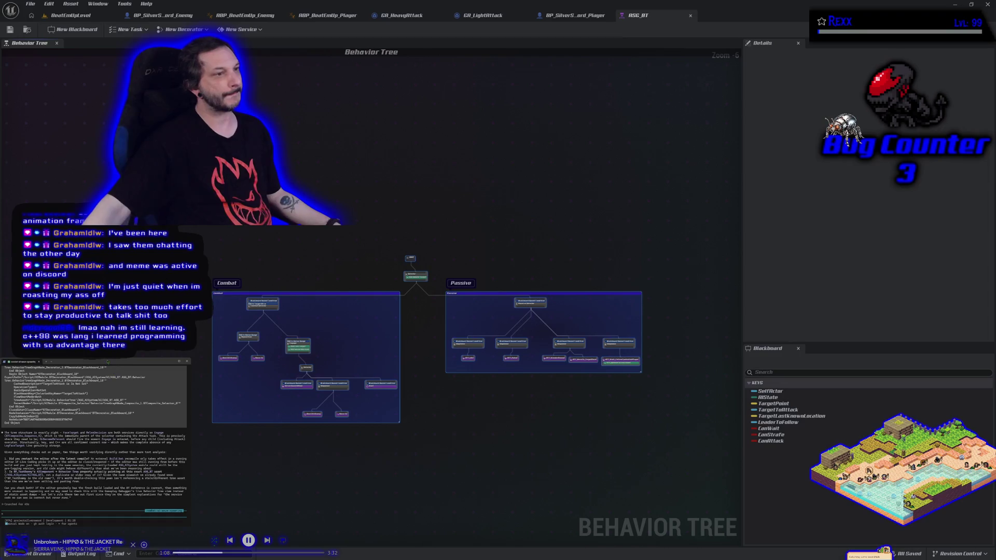
pyautogui.rightClick(351, 259)
# Step: Dismiss the graph context menu, deselect the comment boxes, and switch back to Rider
pyautogui.press('Escape')
pyautogui.click(293, 231)
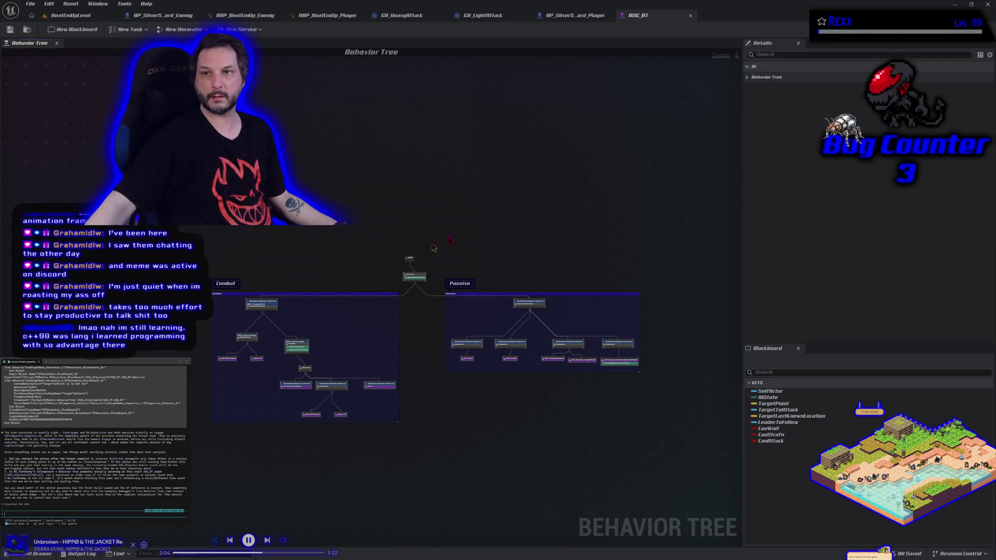
pyautogui.hotkey('alt', 'Tab')
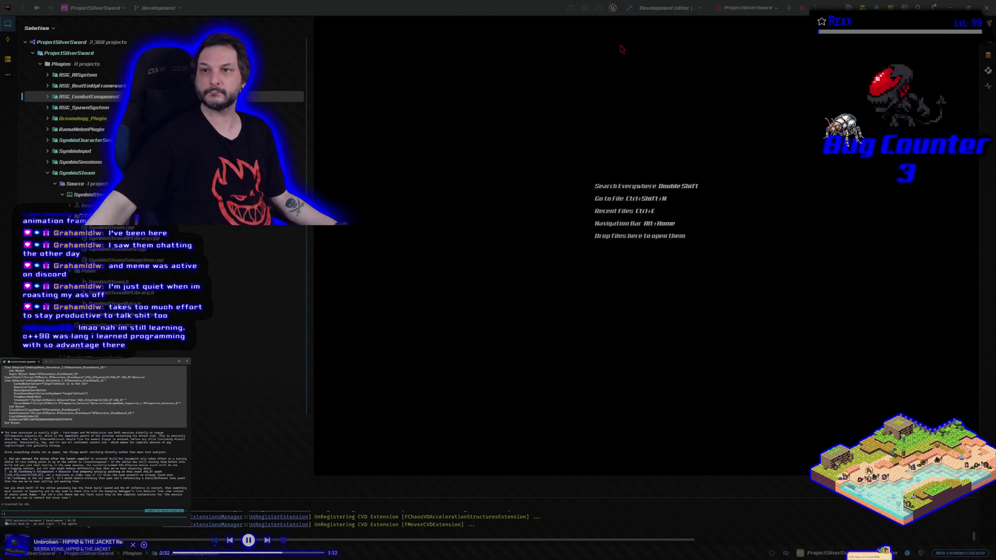
# Step: Rebuild the project and launch ProjectSilverSword in Unreal Editor with the debugger attached
pyautogui.click(629, 7)
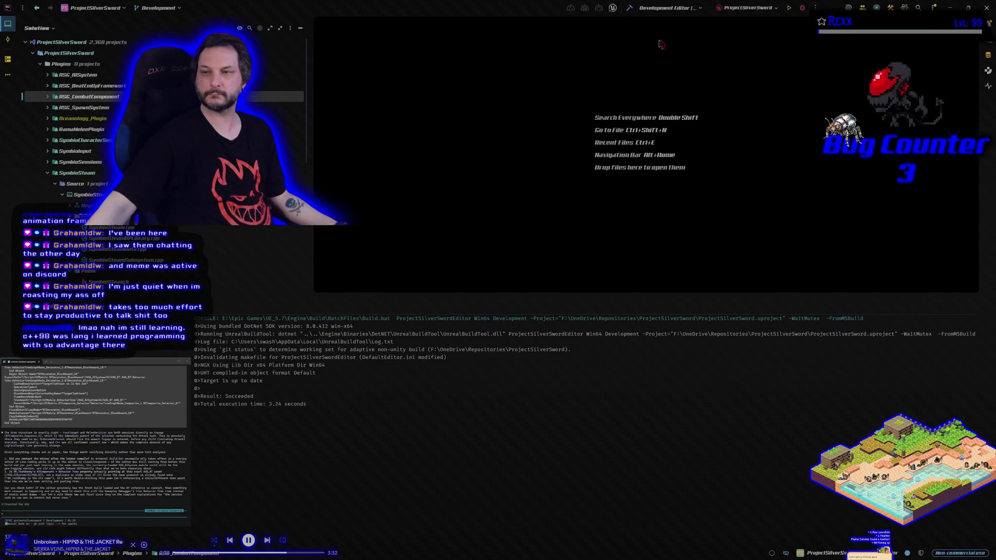
pyautogui.click(802, 7)
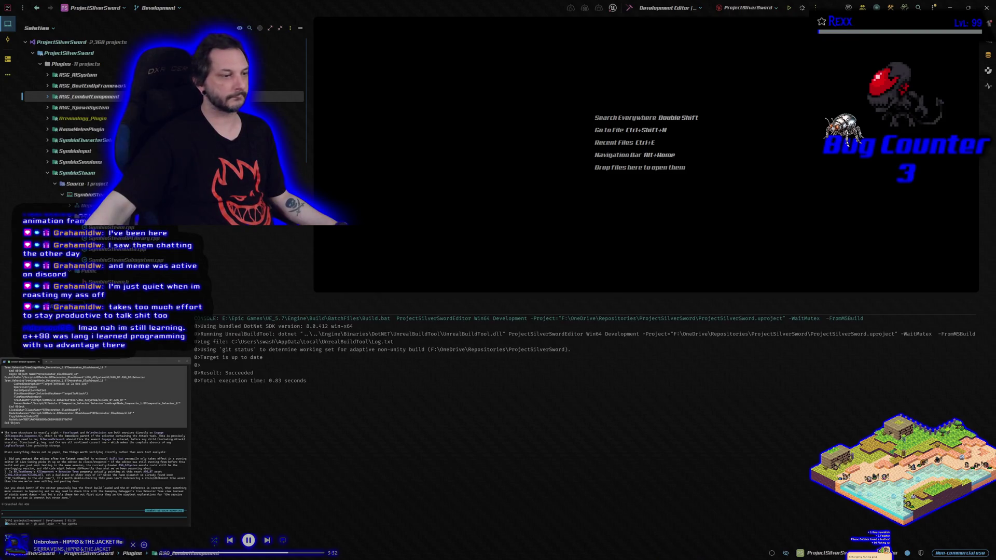
pyautogui.write('1.')
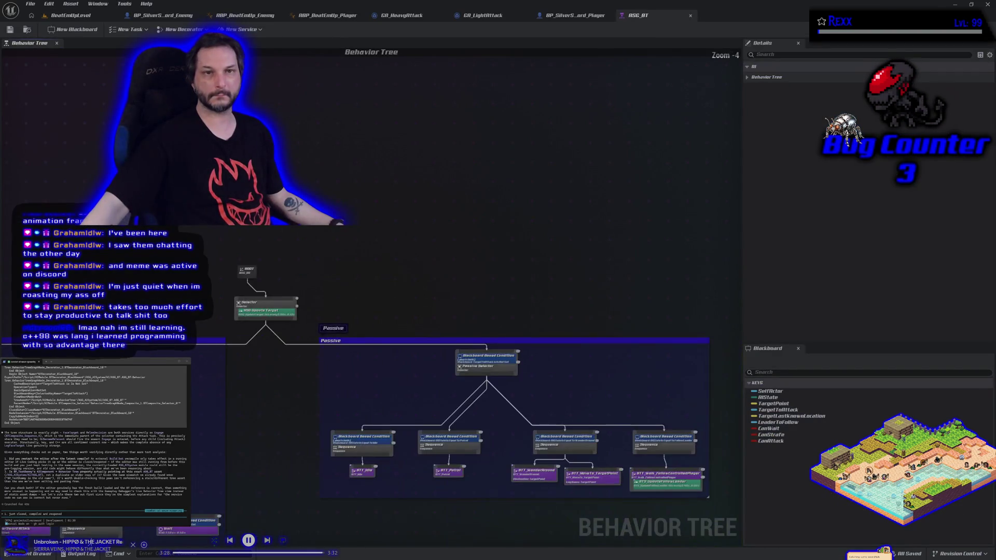
# Step: Return to the BeatEmUpLevel map and play-test the combat
pyautogui.click(67, 15)
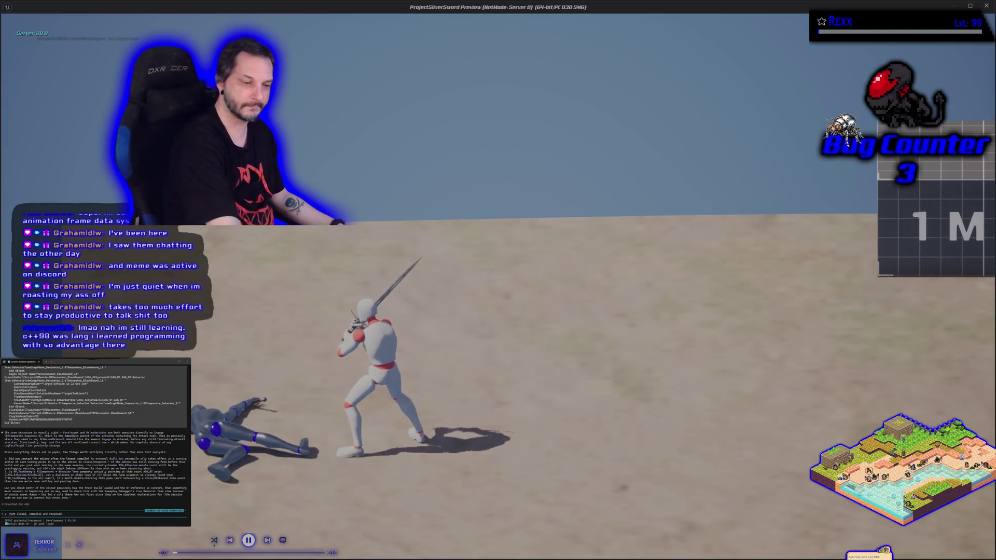
# Step: Stop the play session, review the Output Log, and clear it with Clear Log
pyautogui.press('Escape')
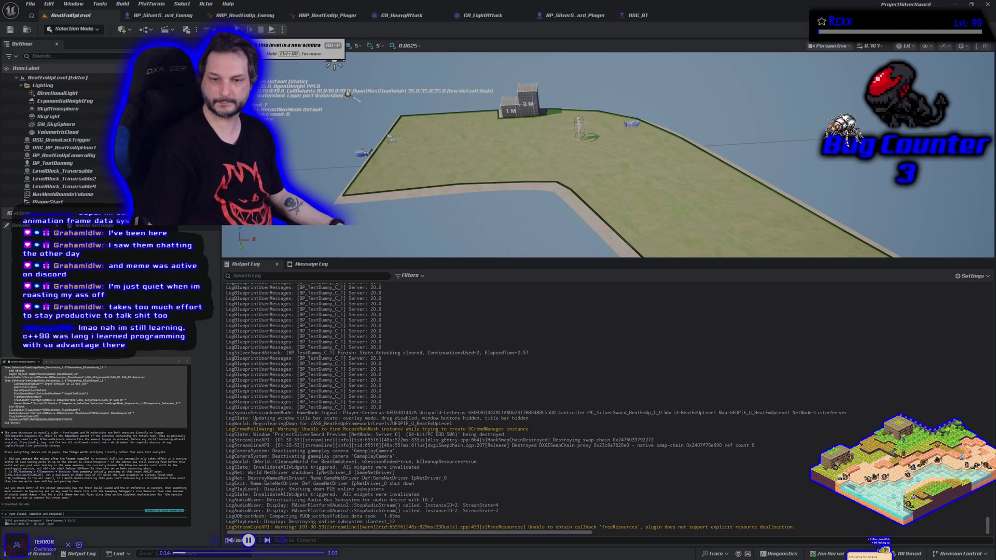
pyautogui.scroll(5, 480, 419)
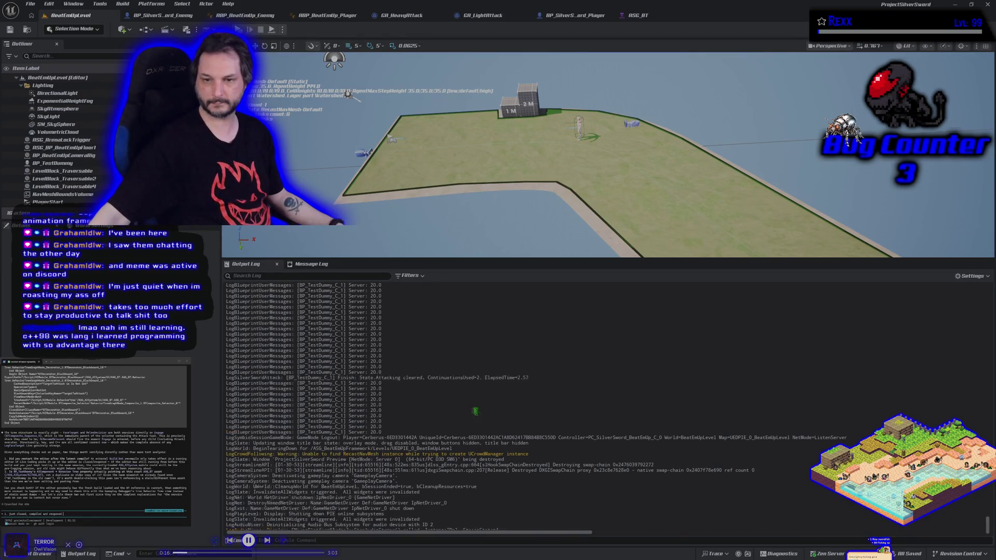
pyautogui.scroll(10, 480, 419)
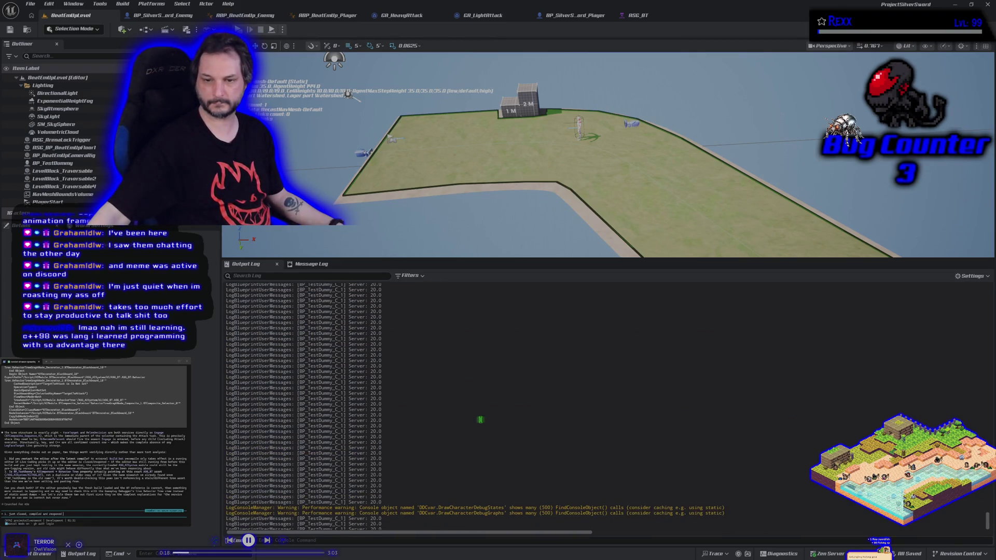
pyautogui.scroll(5, 480, 419)
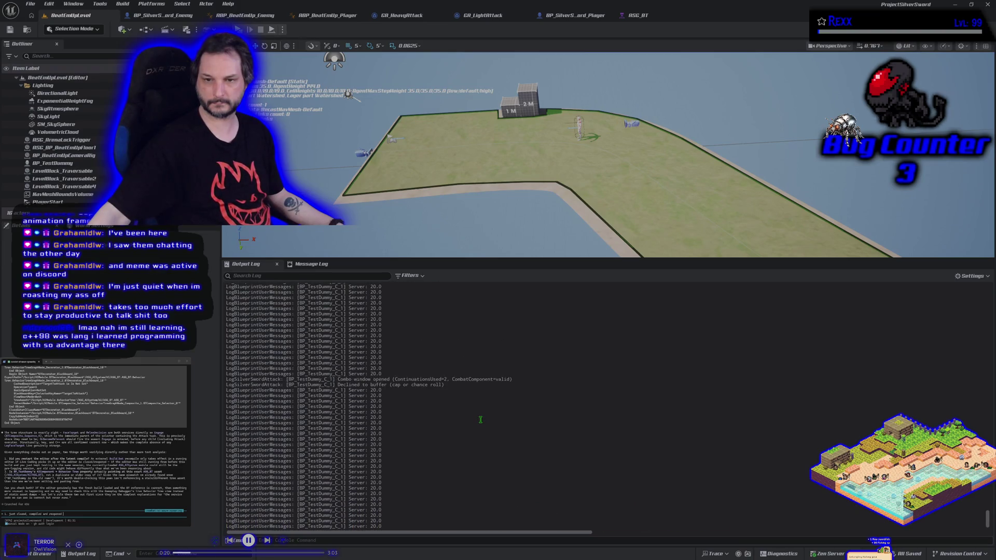
pyautogui.scroll(5, 480, 419)
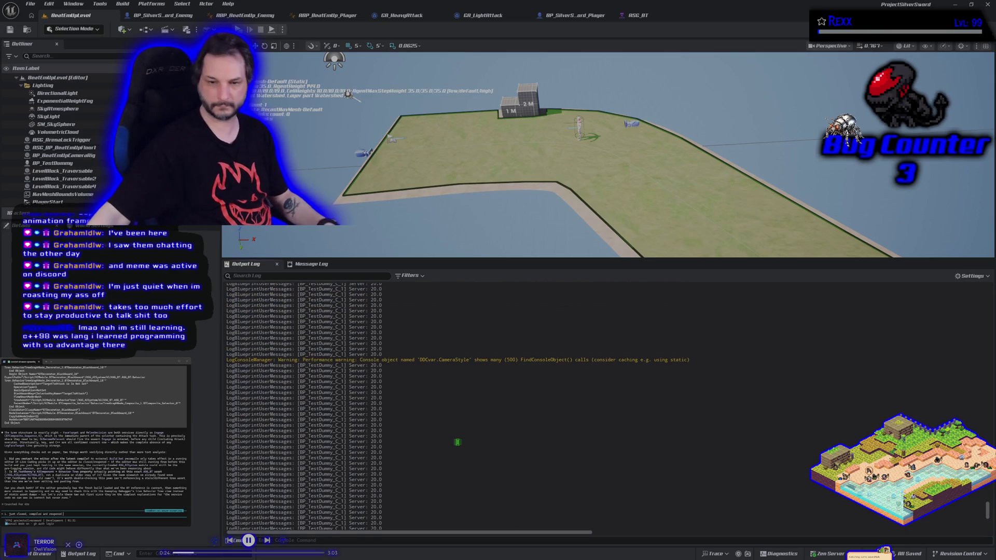
pyautogui.rightClick(444, 455)
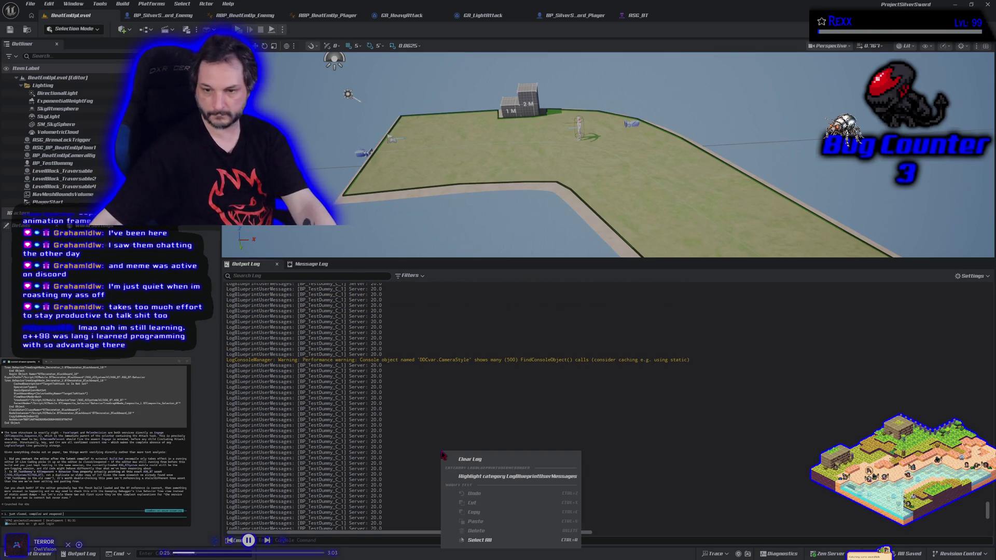
pyautogui.click(467, 458)
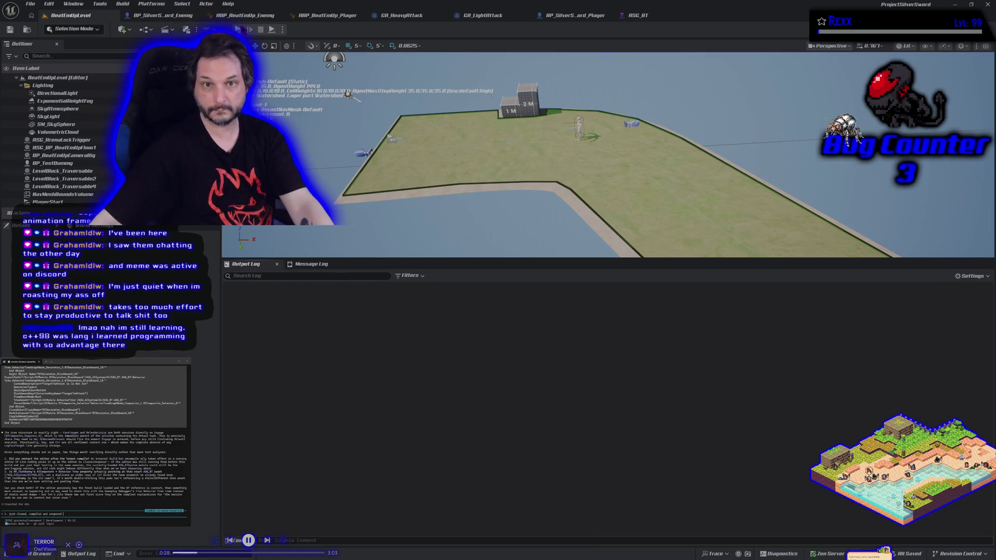
# Step: Play-test the fight, stop it with Esc, and select all the Output Log text
pyautogui.click(238, 29)
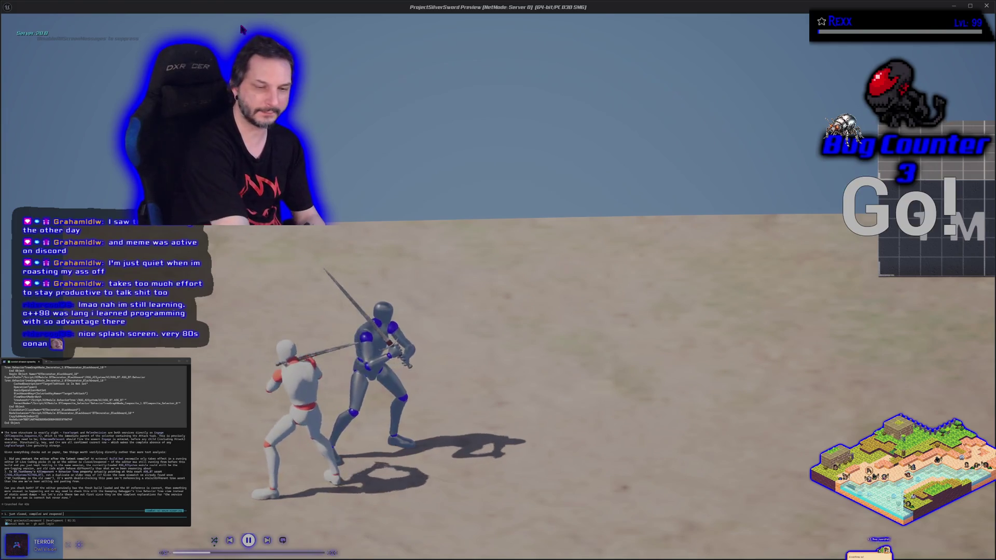
pyautogui.press('Escape')
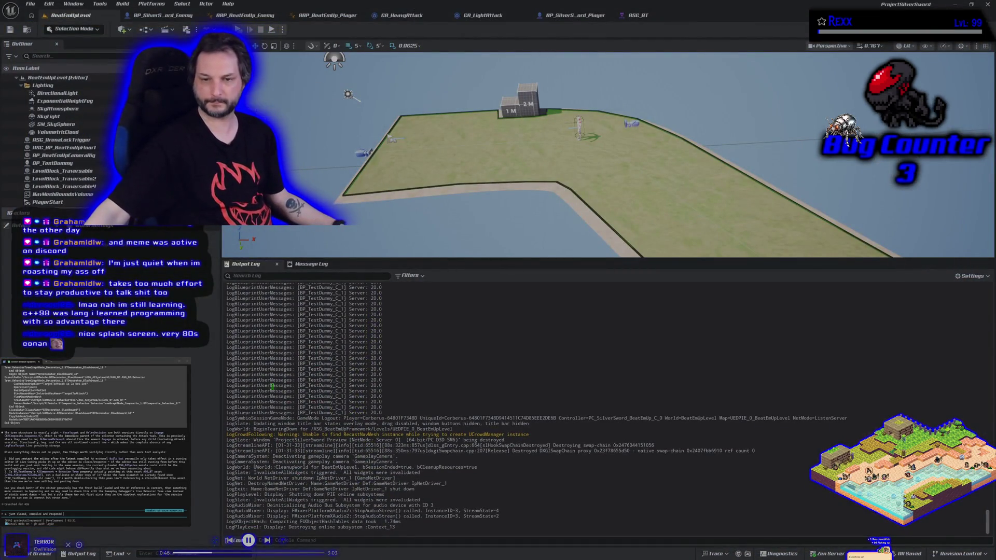
pyautogui.hotkey('ctrl', 'a')
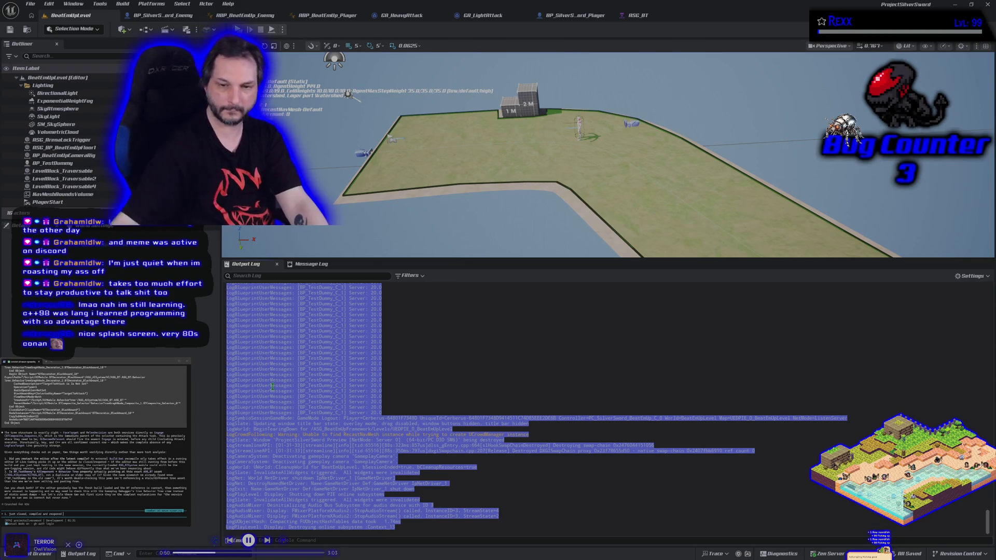
pyautogui.click(272, 386)
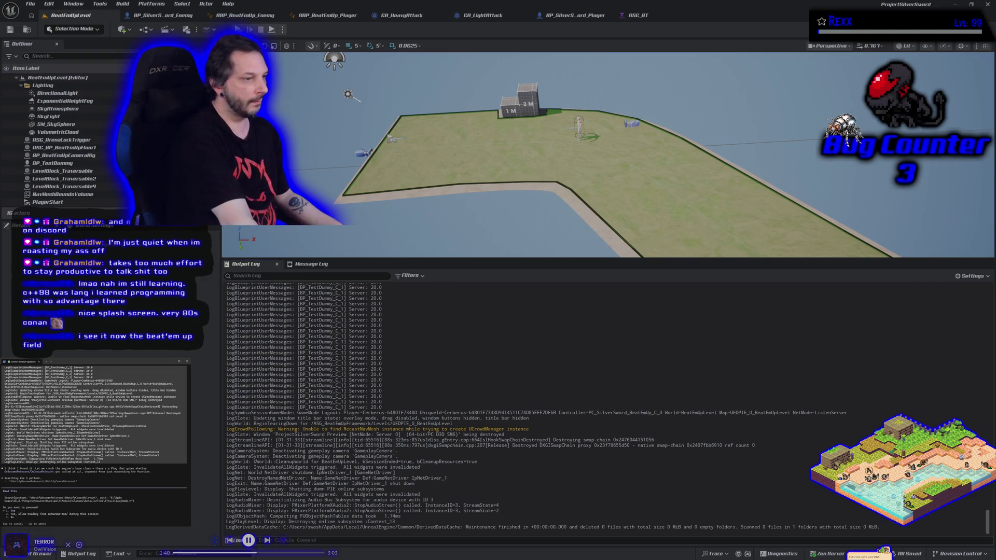
# Step: Approve the assistant's search and follow-up action, then close the Unreal editor
pyautogui.press('Return')
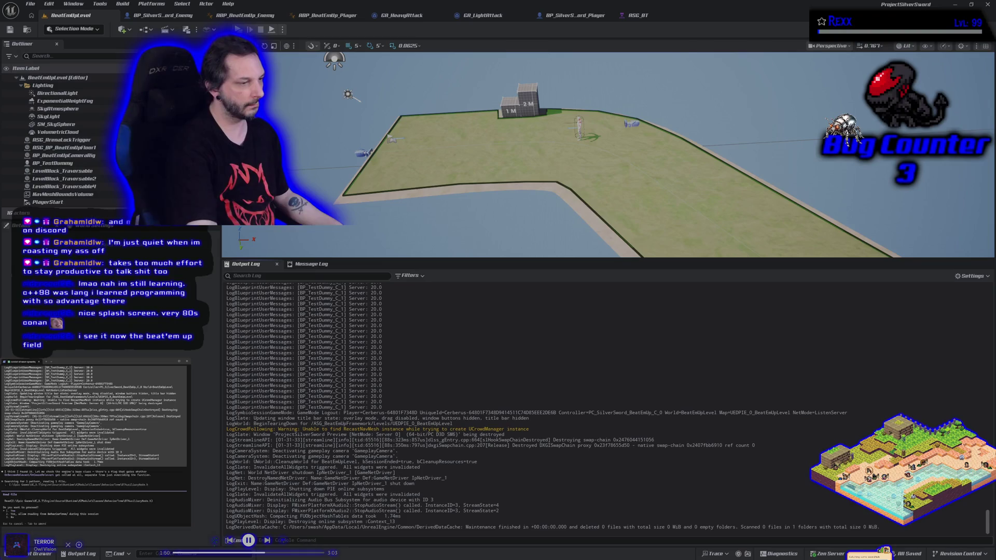
pyautogui.press('Return')
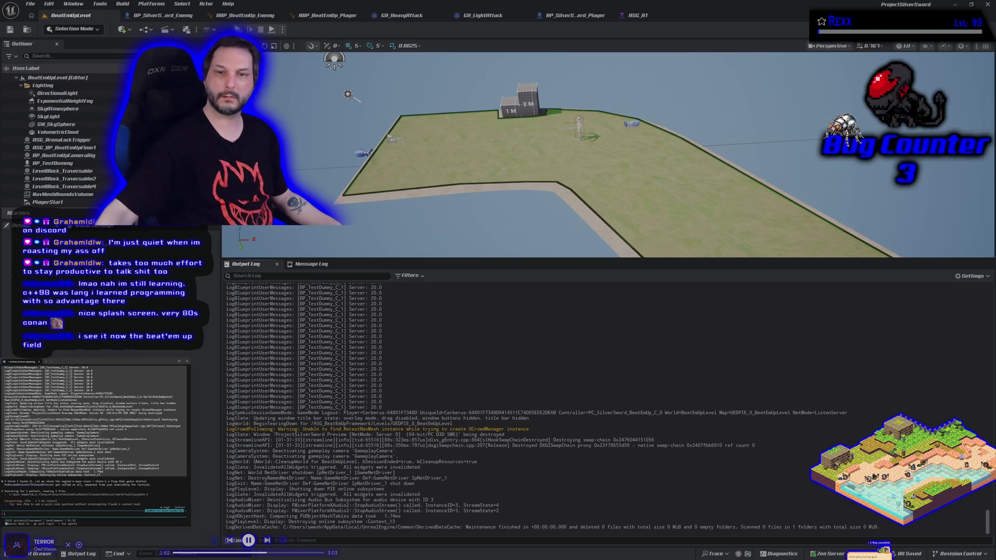
pyautogui.click(987, 5)
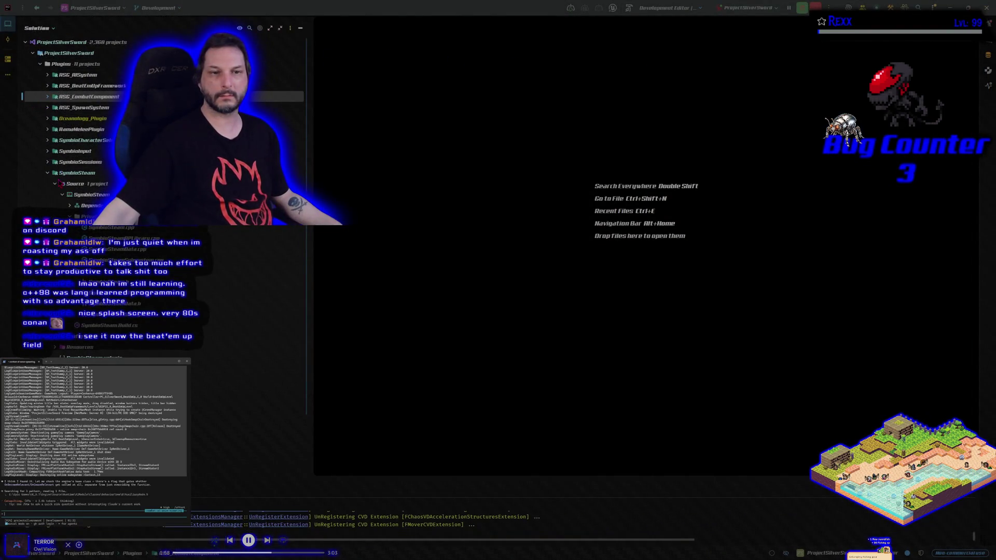
# Step: Collapse the SymbioSteam solution nodes, approve the assistant's edit and compile commands, then build ProjectSilverSwordEditor
pyautogui.click(55, 184)
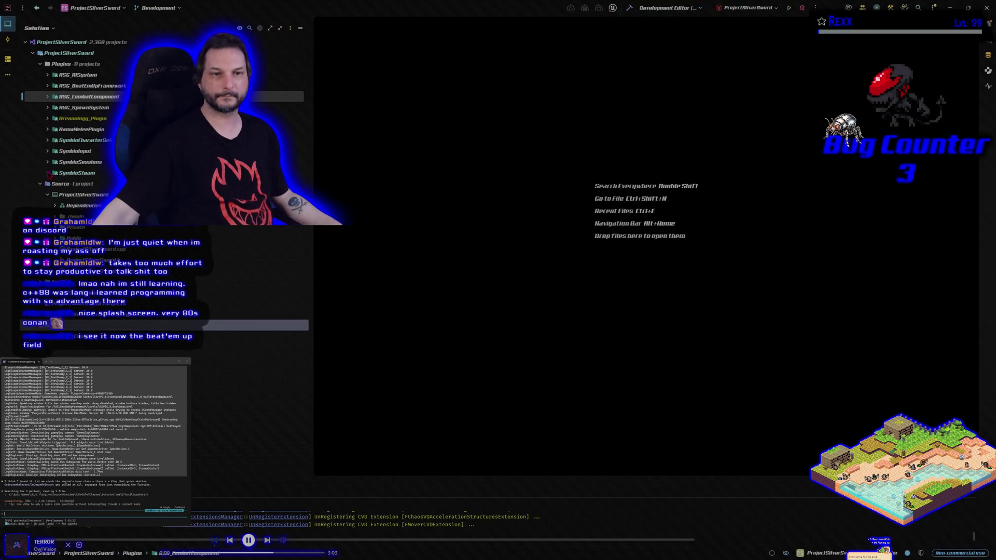
pyautogui.click(48, 173)
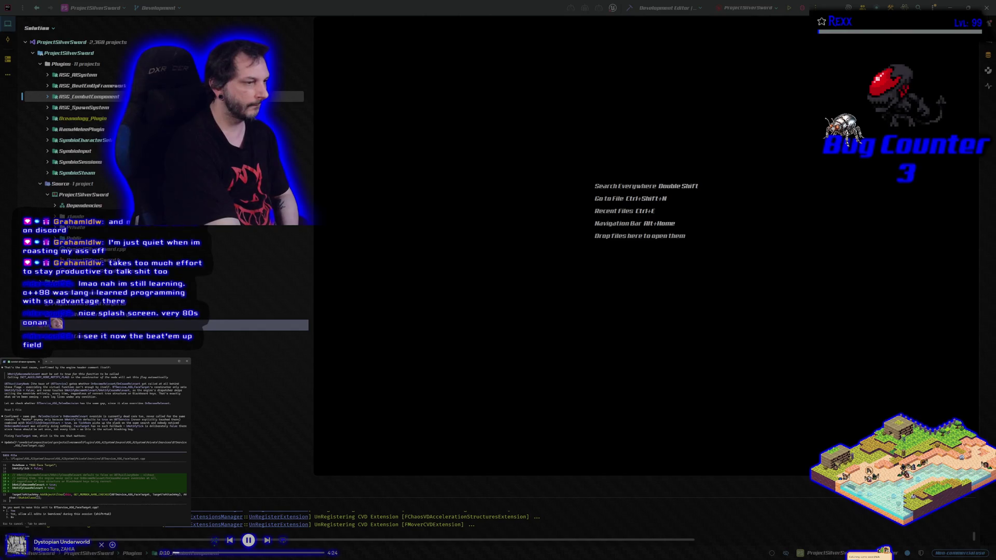
pyautogui.press('Return')
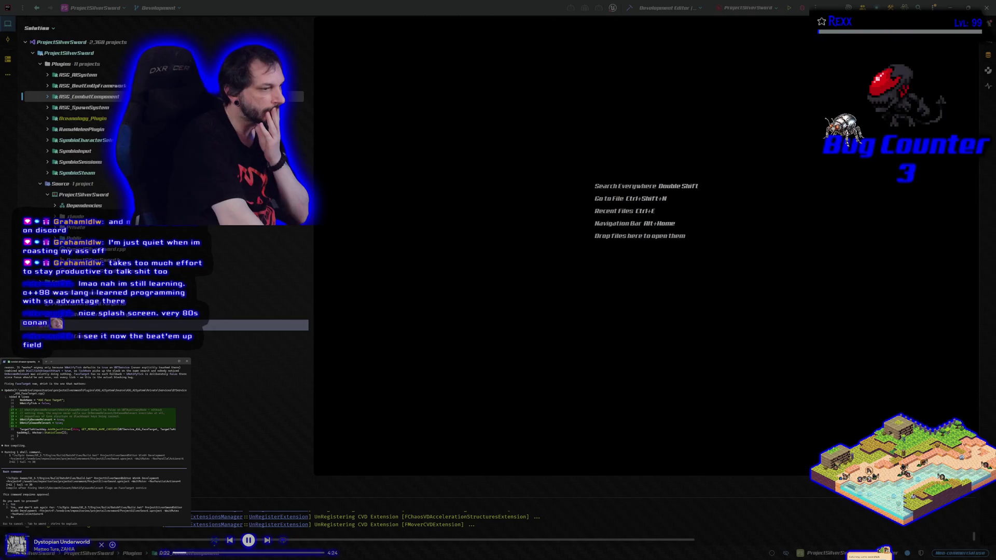
pyautogui.press('Return')
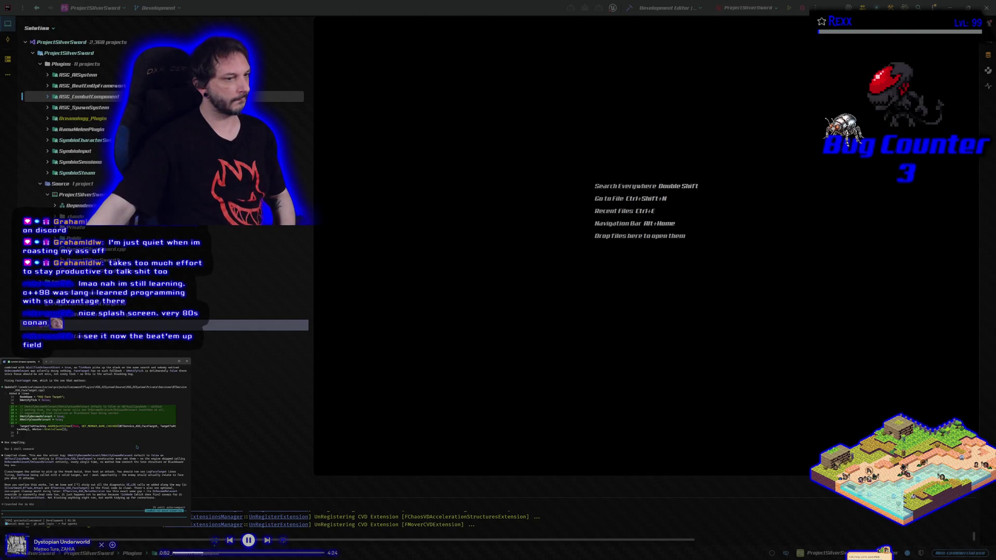
pyautogui.click(628, 8)
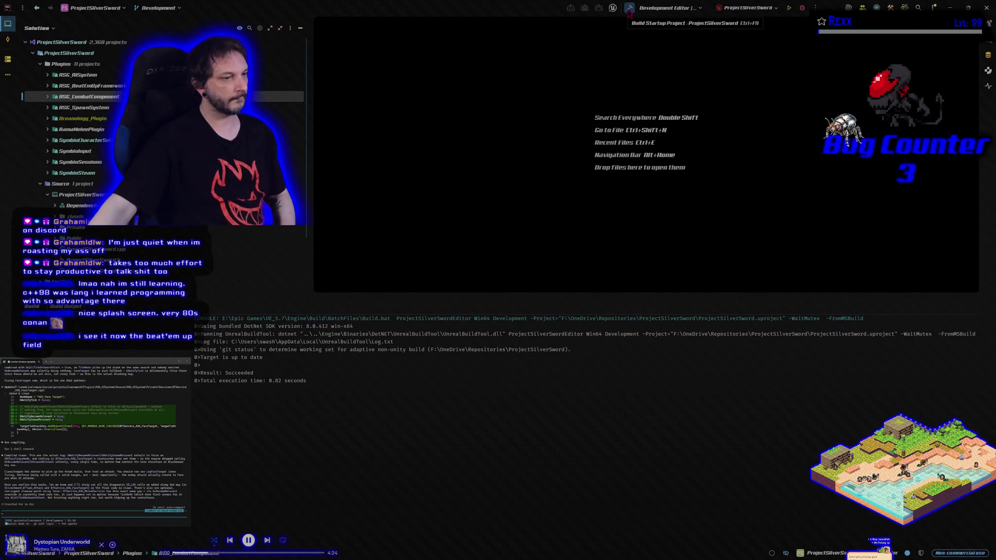
# Step: Start the Development Editor configuration with Rider's debugger attached
pyautogui.click(801, 9)
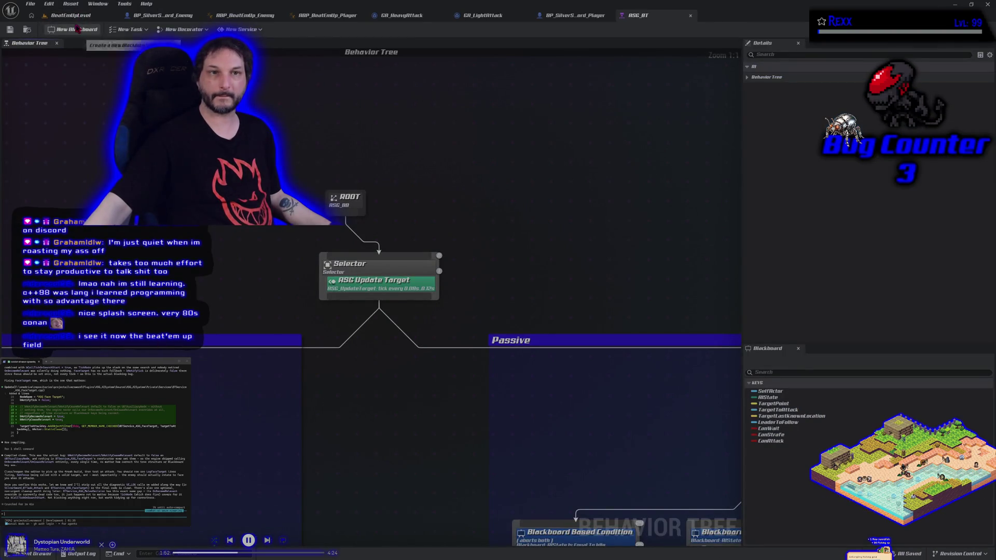
# Step: Switch from the RSG_BT behavior tree to the BeatEmUpLevel tab
pyautogui.click(72, 15)
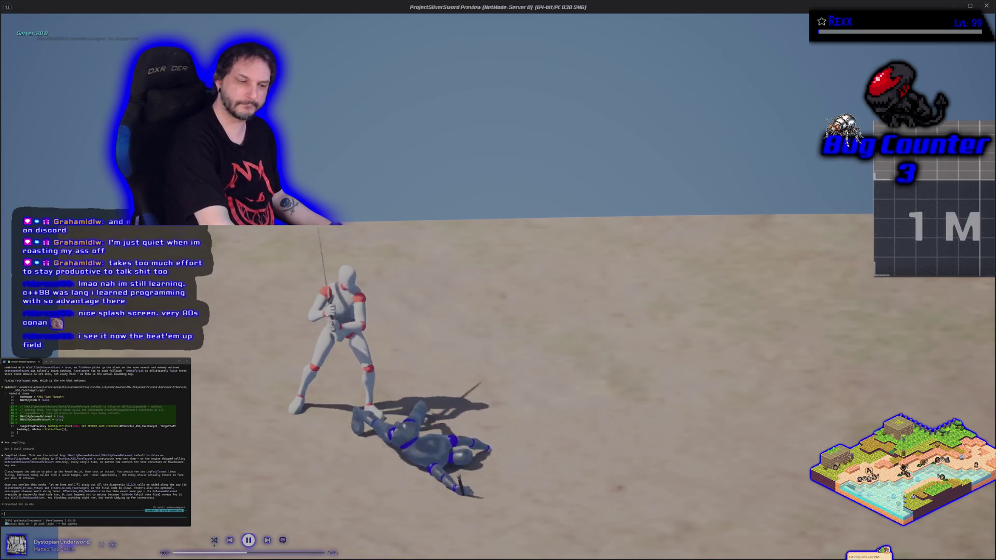
# Step: Stop the current session, then run three more Alt+P sword-fight playtests, ending each with Esc
pyautogui.press('Escape')
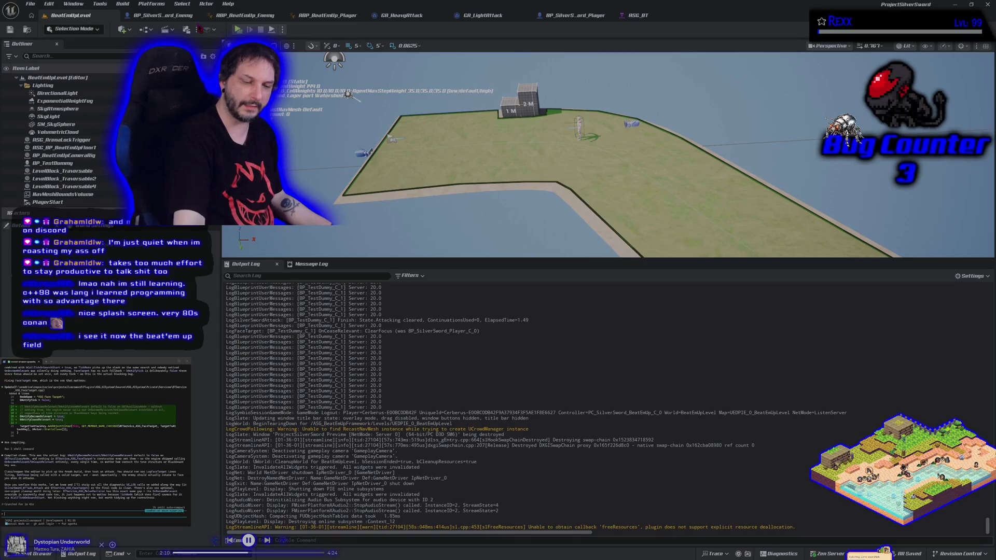
pyautogui.hotkey('alt', 'p')
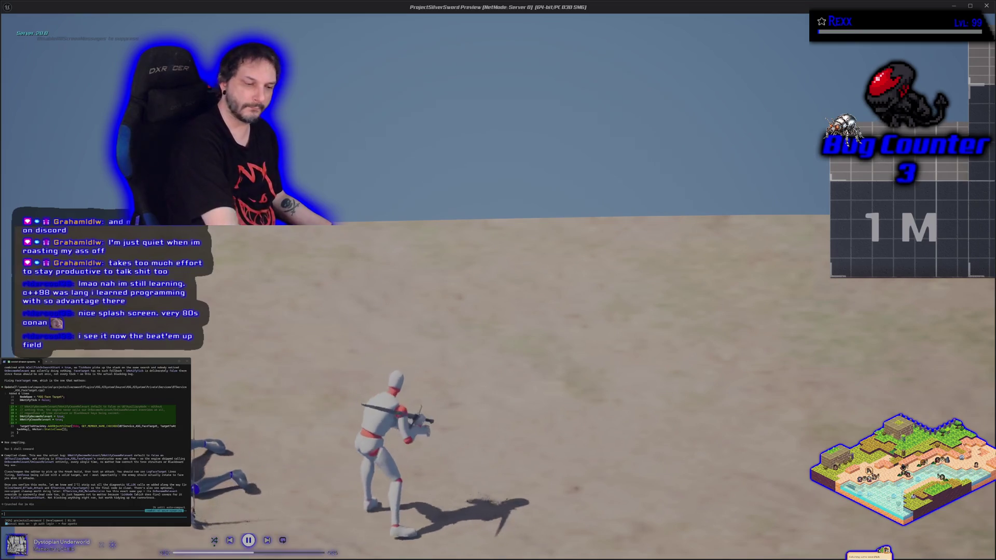
pyautogui.press('Escape')
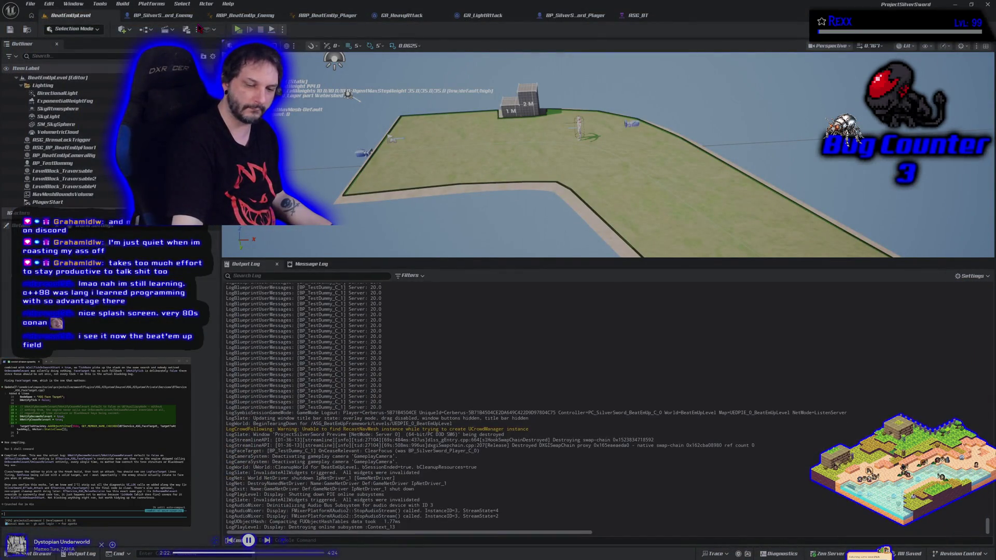
pyautogui.hotkey('alt', 'p')
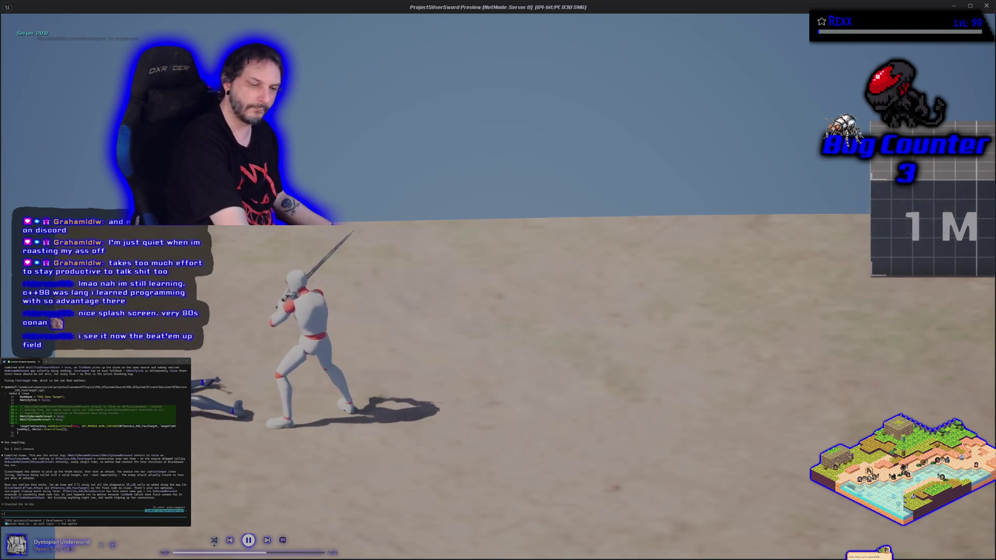
pyautogui.press('Escape')
pyautogui.hotkey('alt', 'p')
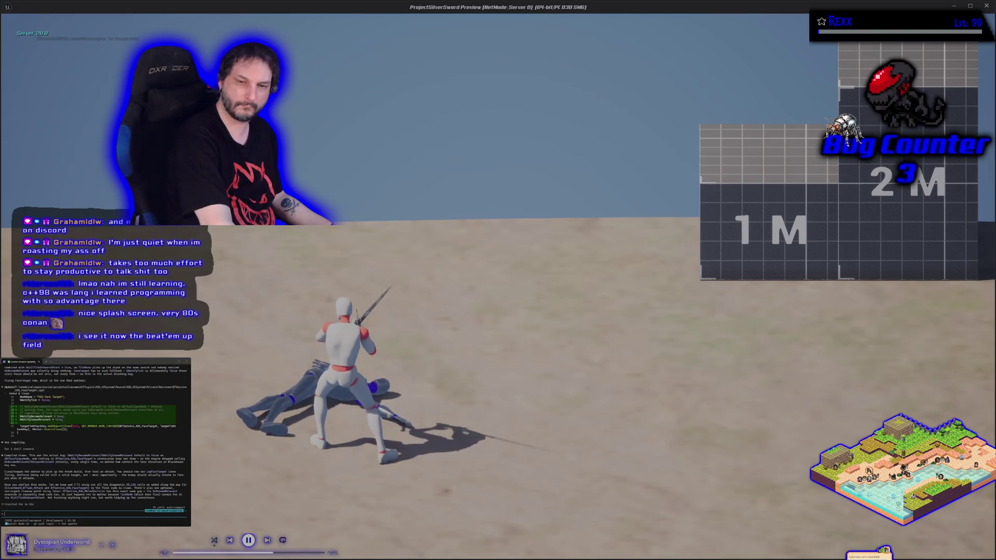
pyautogui.press('Escape')
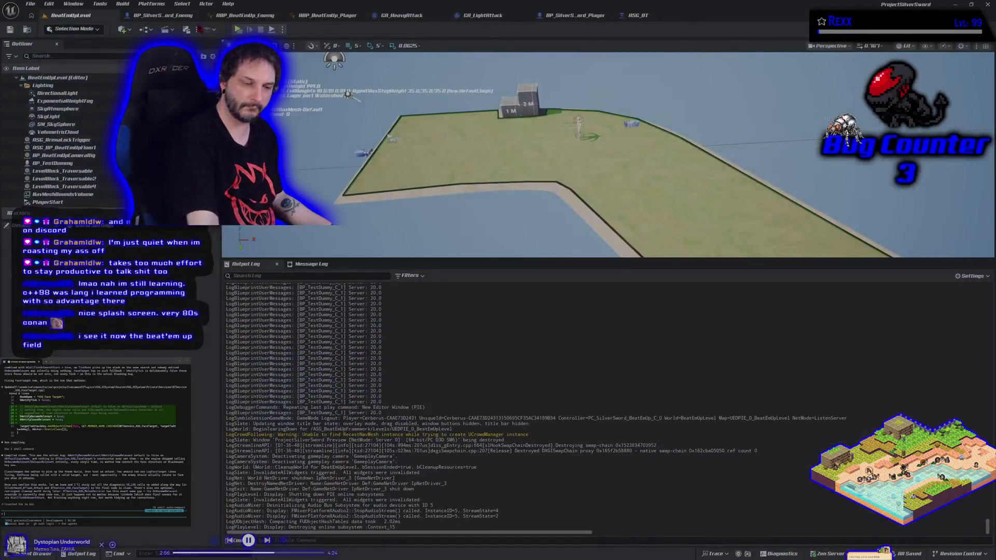
# Step: Run three more Alt+P playtests, moving the player left around the AI mannequin in the first
pyautogui.hotkey('alt', 'p')
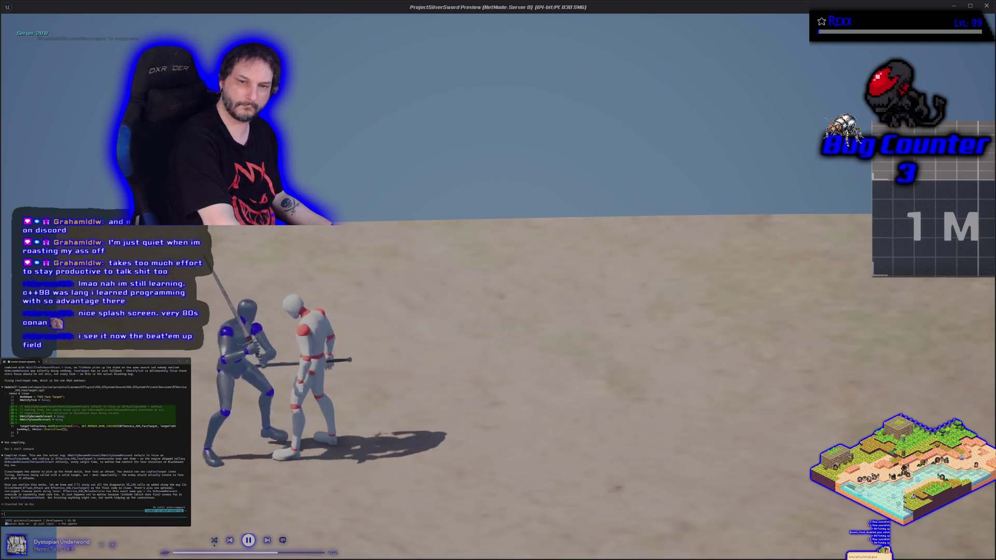
pyautogui.press('a')
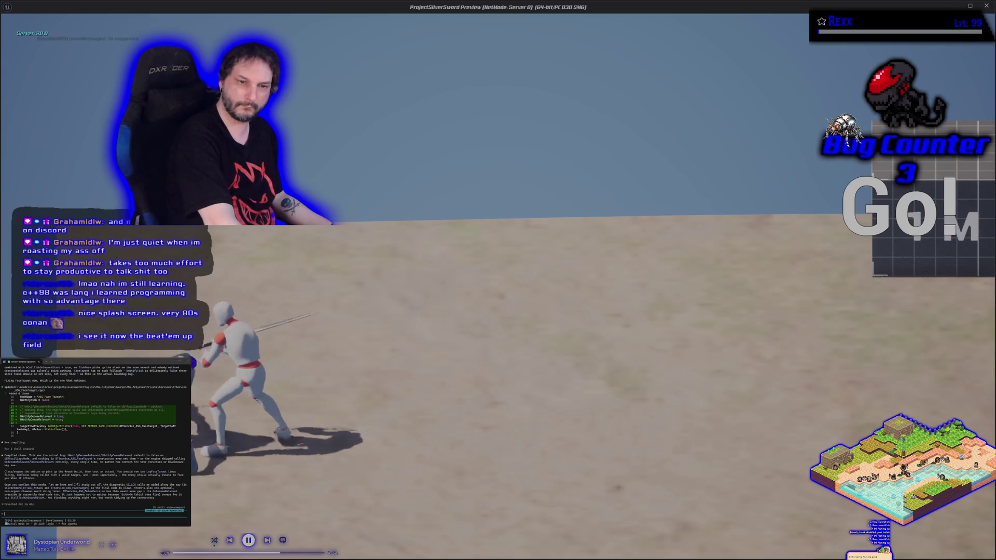
pyautogui.press('Escape')
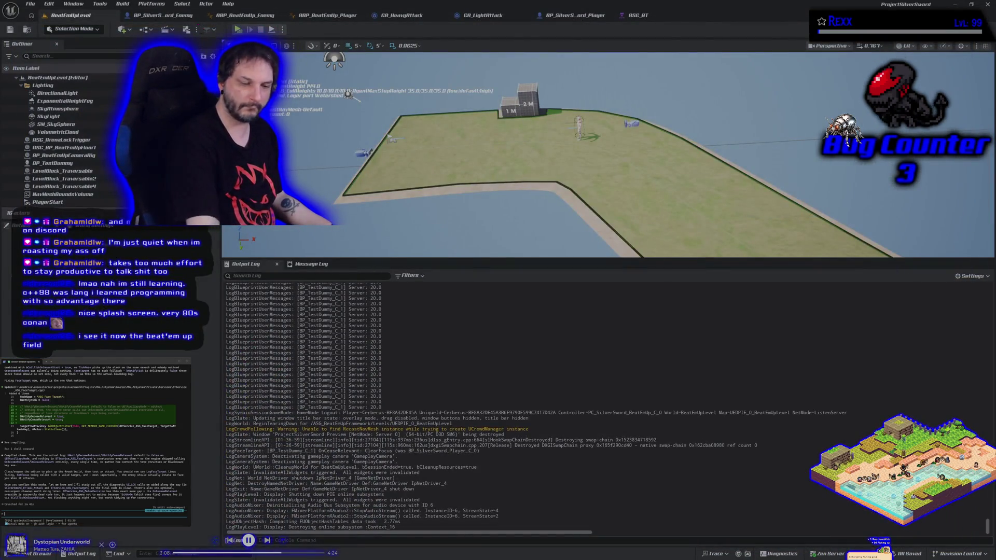
pyautogui.hotkey('alt', 'p')
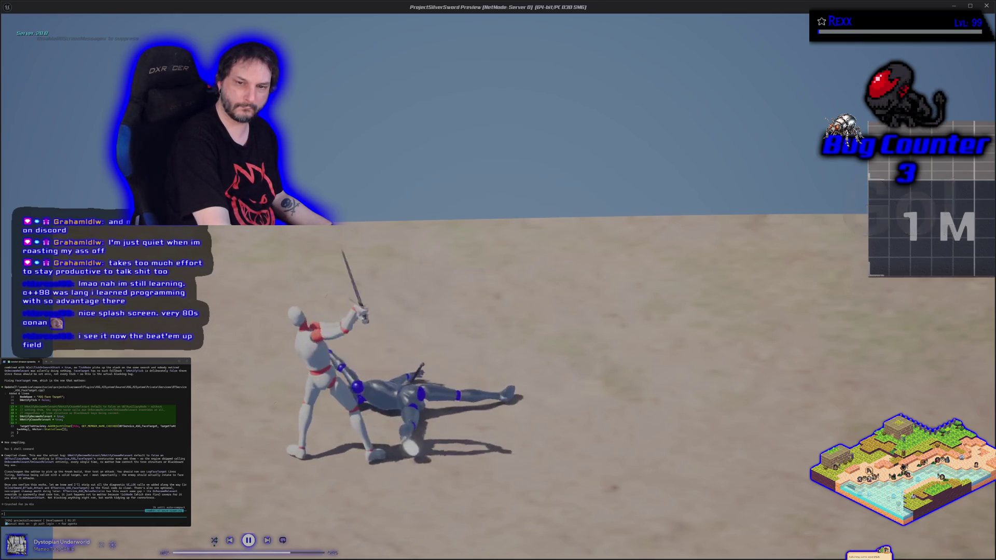
pyautogui.press('Escape')
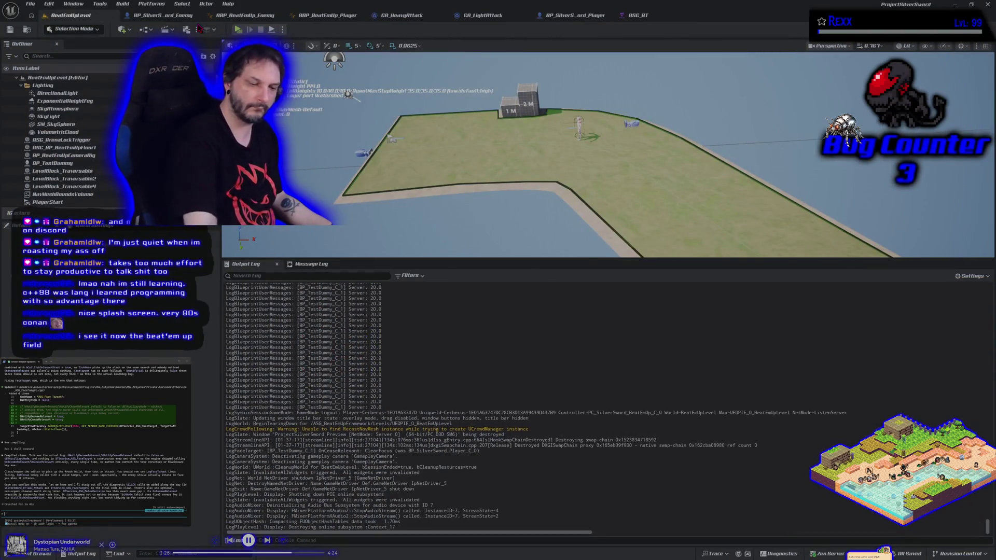
pyautogui.hotkey('alt', 'p')
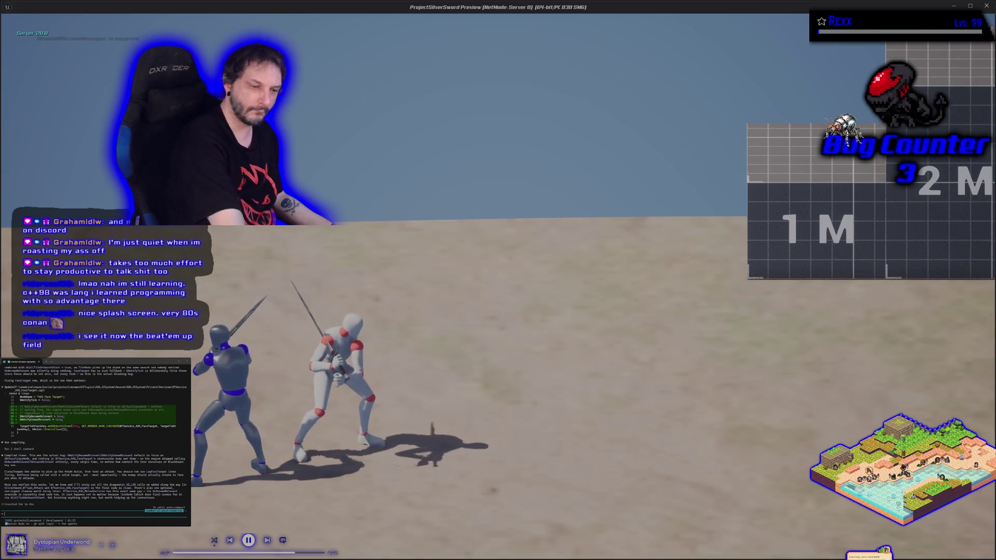
pyautogui.press('Escape')
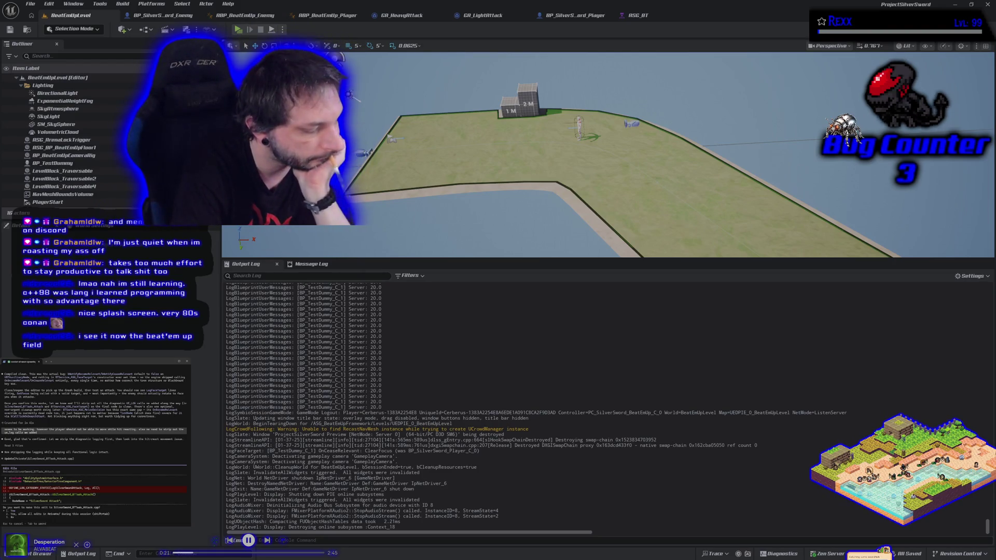
# Step: Approve the assistant's four proposed code edits, then close the Unreal editor
pyautogui.press('Return')
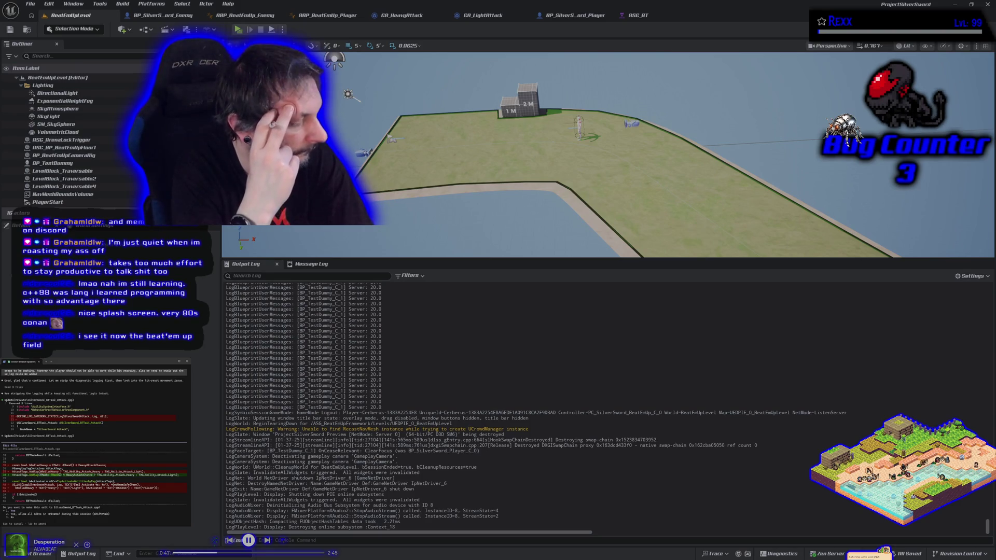
pyautogui.press('Return')
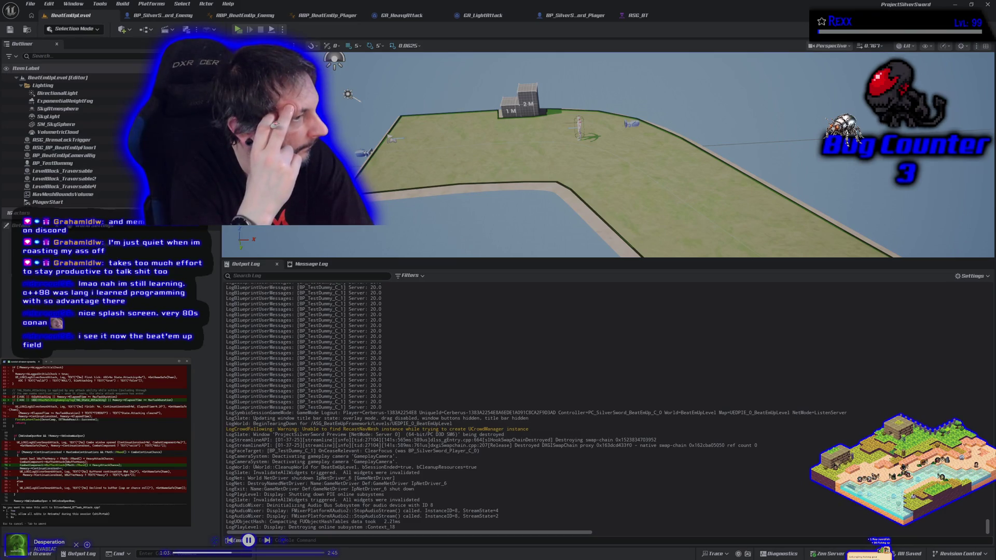
pyautogui.press('Return')
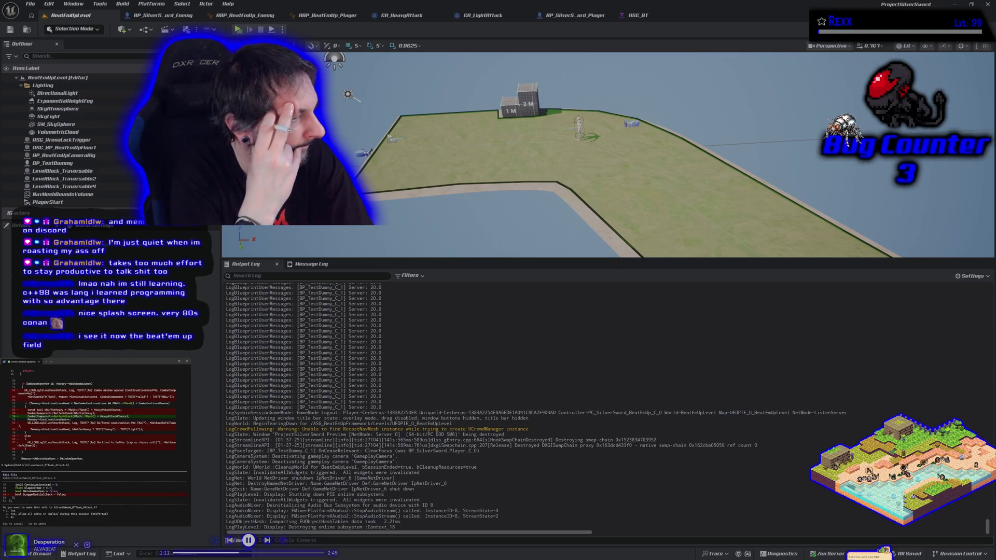
pyautogui.press('Return')
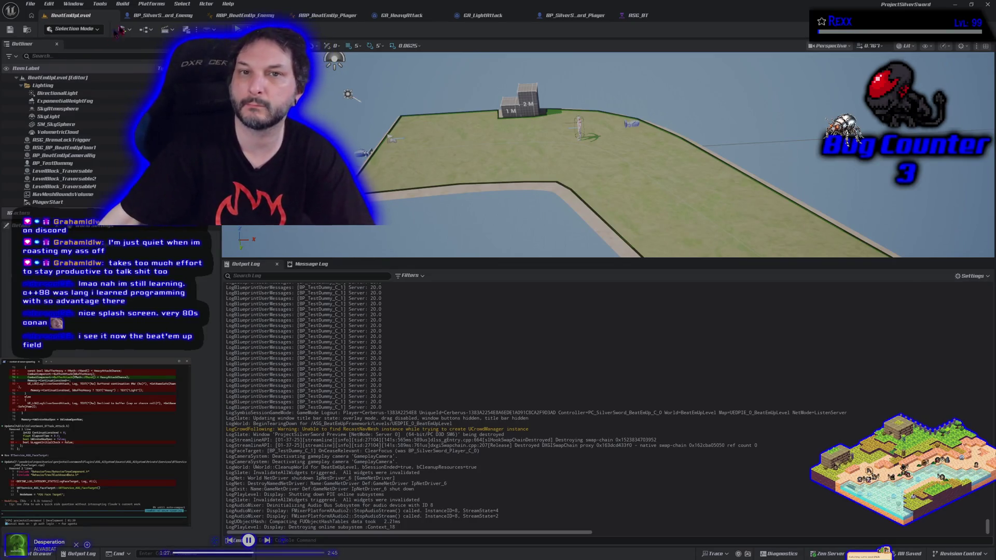
pyautogui.click(987, 7)
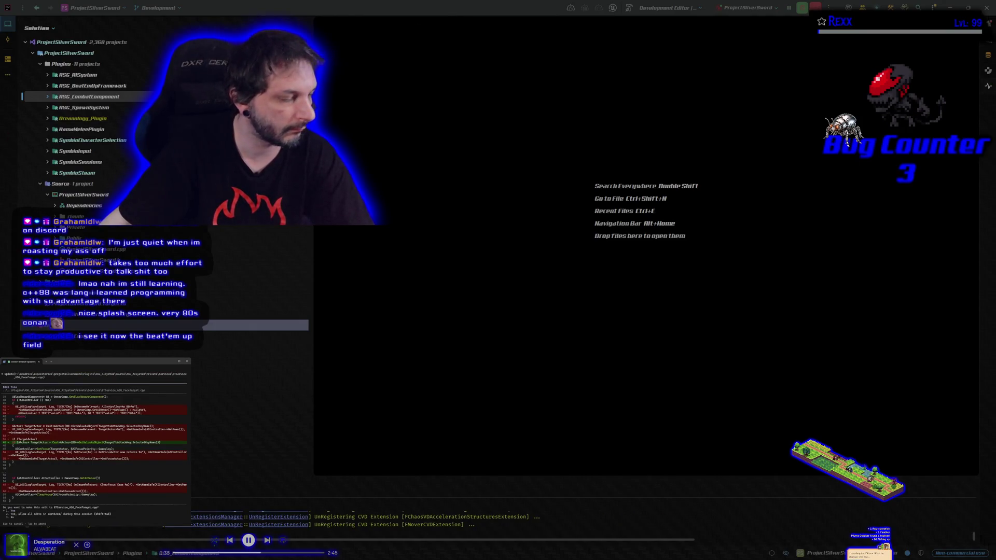
# Step: Approve one more proposed code edit and switch to the HacknPlan task board
pyautogui.press('Return')
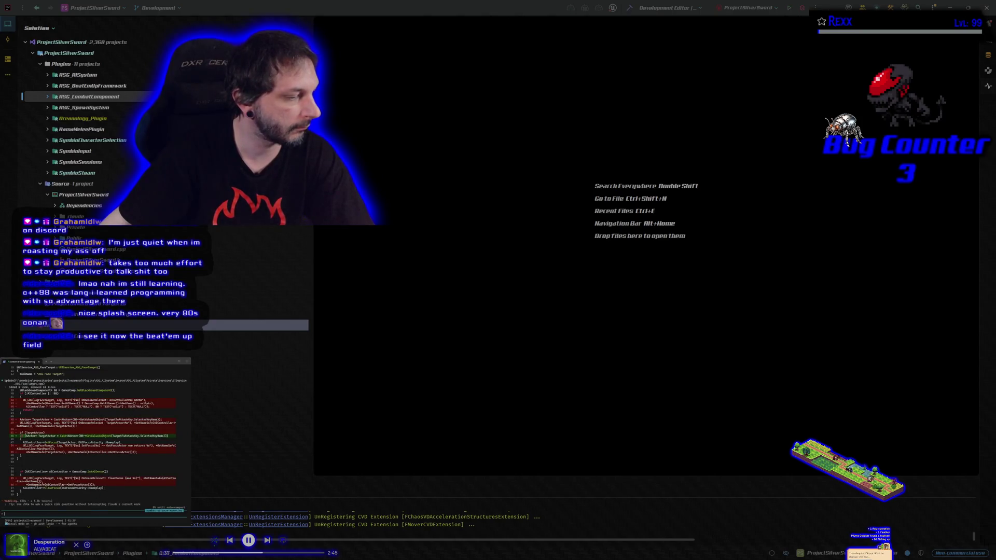
pyautogui.hotkey('alt', 'Tab')
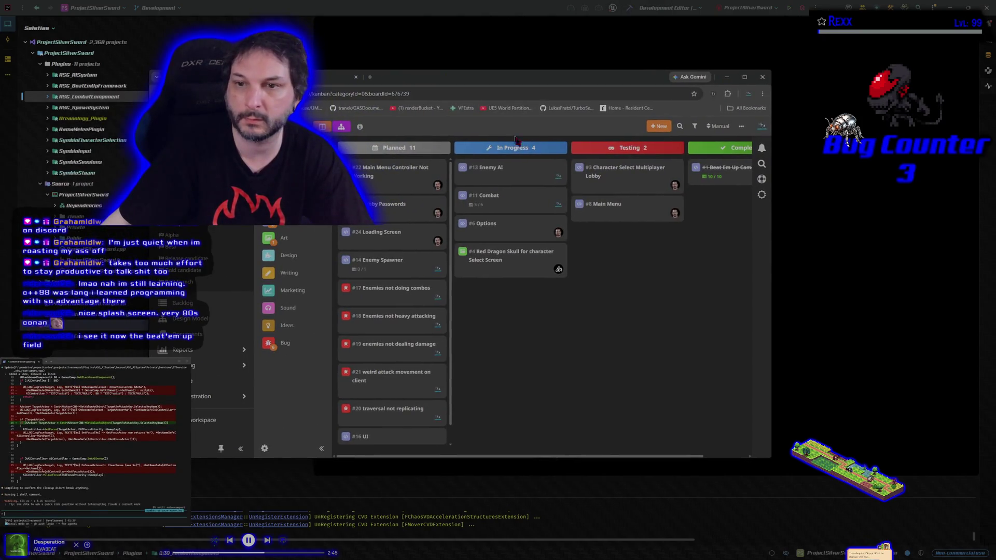
# Step: Review the #13 Enemy AI task details, close them, and drag the board window aside
pyautogui.click(498, 176)
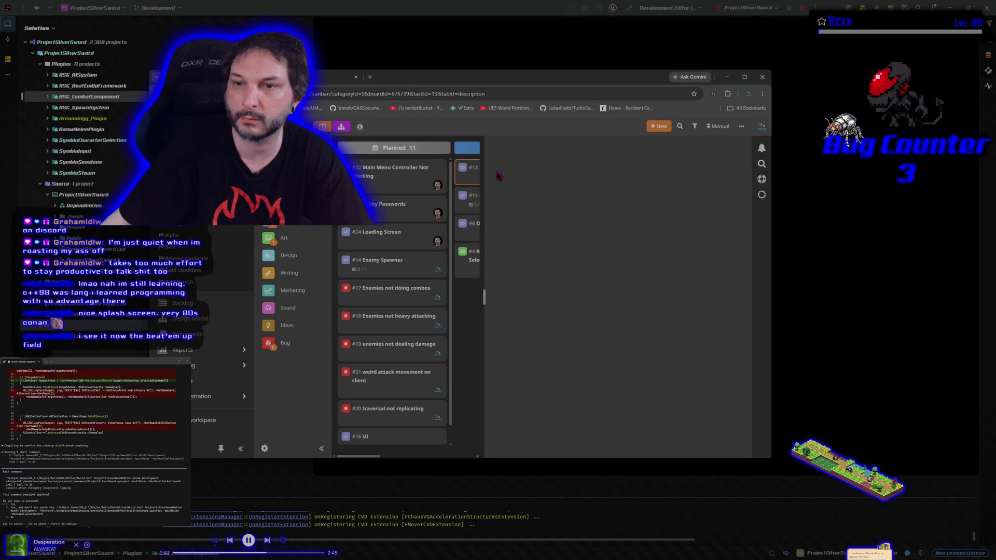
pyautogui.scroll(-5, 584, 296)
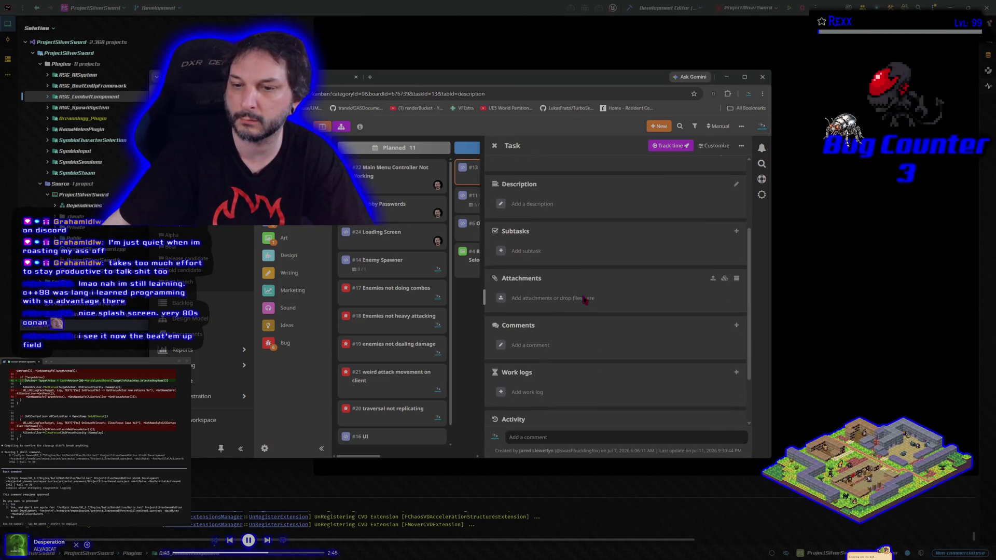
pyautogui.scroll(5, 584, 299)
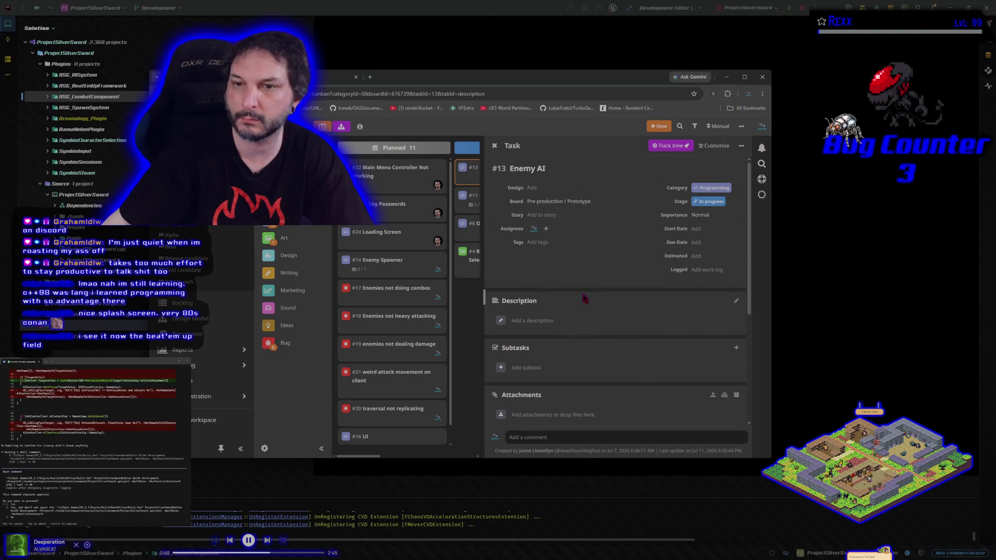
pyautogui.click(475, 322)
pyautogui.moveTo(403, 77); pyautogui.dragTo(0, 101)
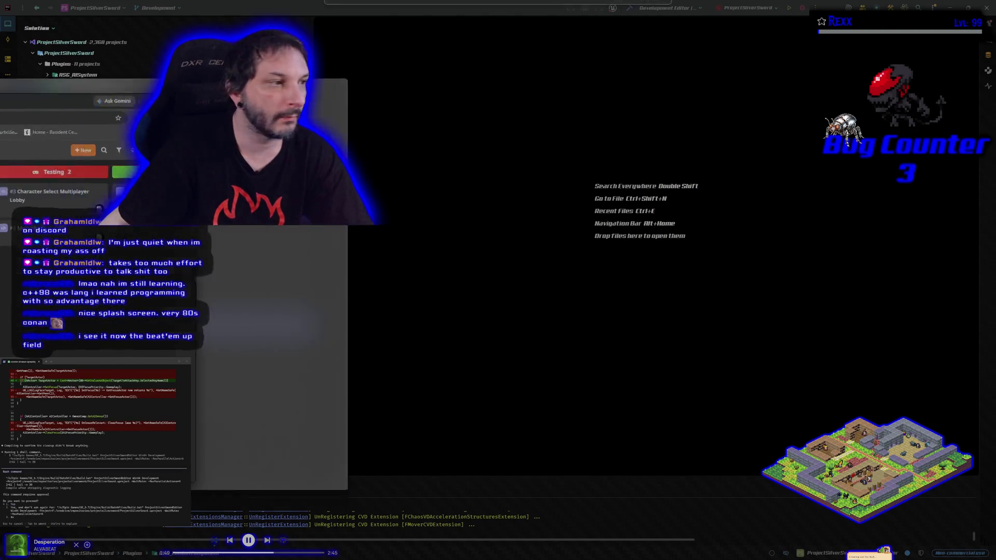
# Step: Bring Rider back in front and approve the pending terminal command
pyautogui.press('super+Down')
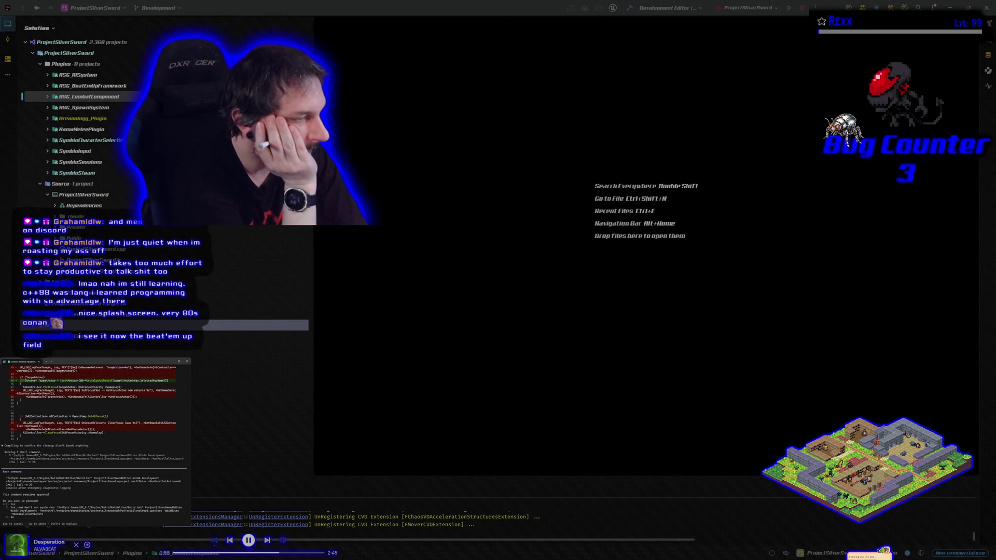
pyautogui.press('Return')
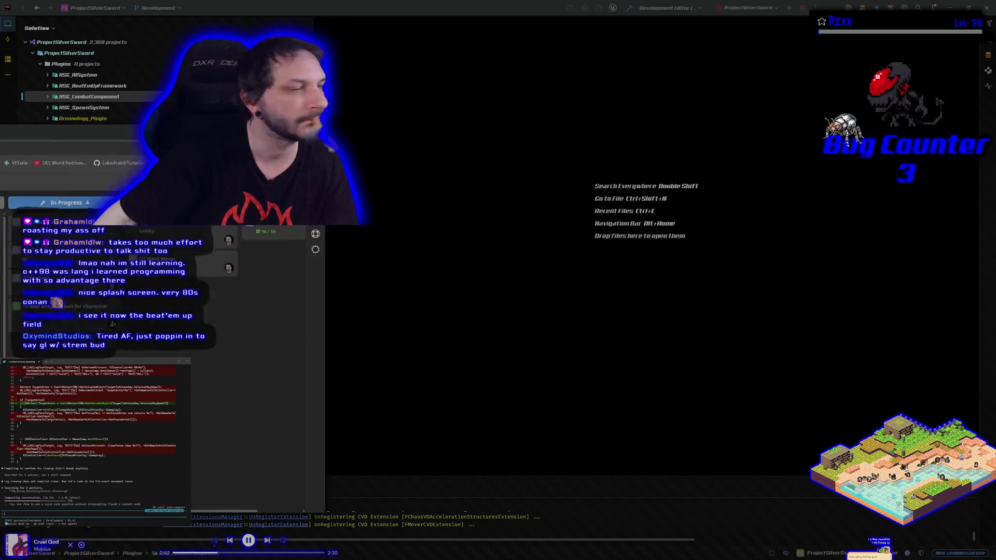
# Step: Back in HacknPlan, move bugs #17 and #18 to Complete, logging work for each
pyautogui.hotkey('alt', 'Tab')
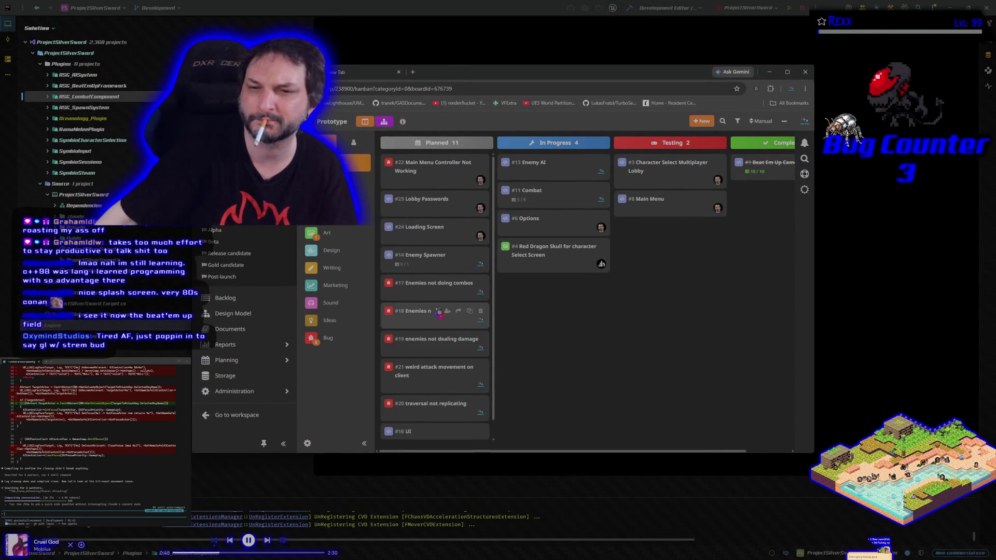
pyautogui.moveTo(430, 284)
pyautogui.mouseDown()
pyautogui.moveTo(518, 293)
pyautogui.moveTo(747, 224)
pyautogui.mouseUp()
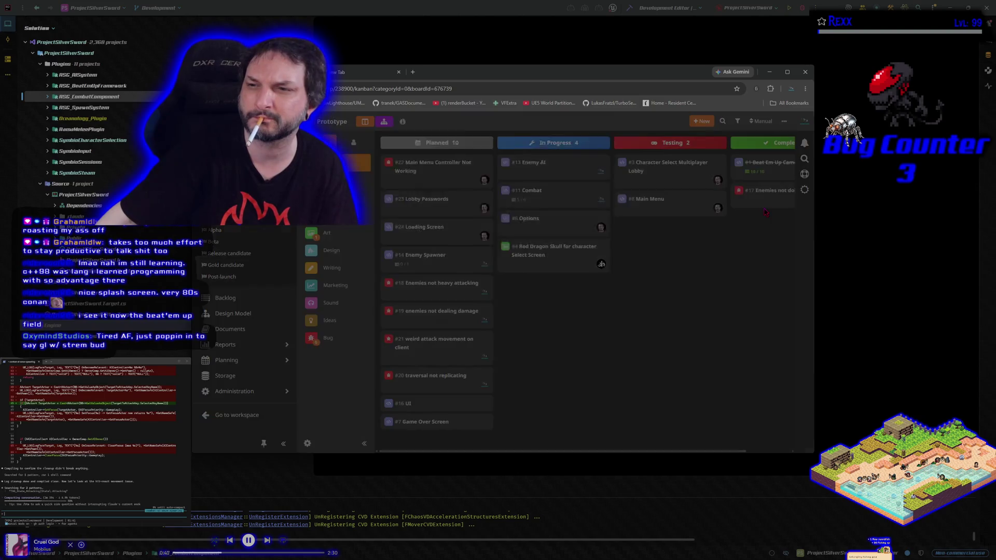
pyautogui.click(552, 278)
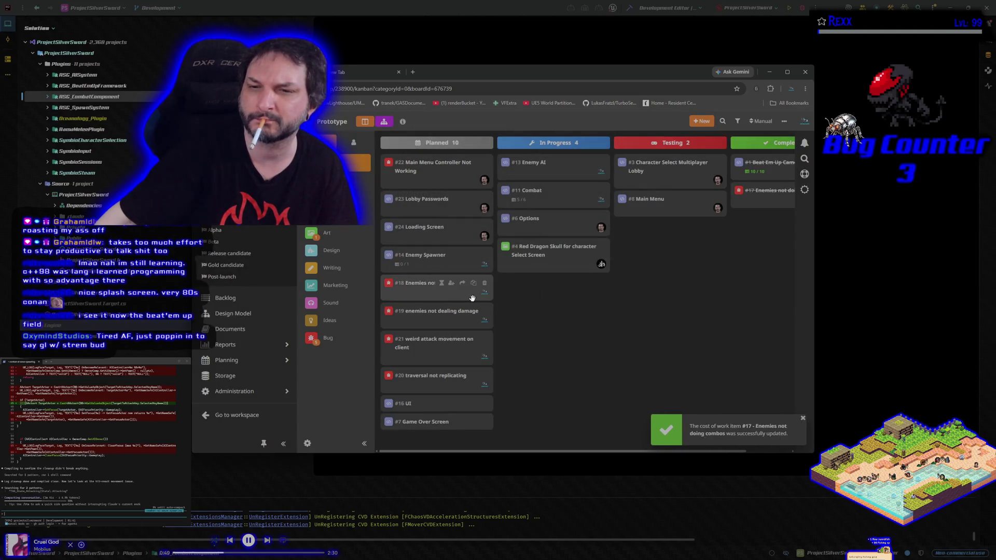
pyautogui.moveTo(422, 292)
pyautogui.mouseDown()
pyautogui.moveTo(716, 252)
pyautogui.moveTo(746, 227)
pyautogui.mouseUp()
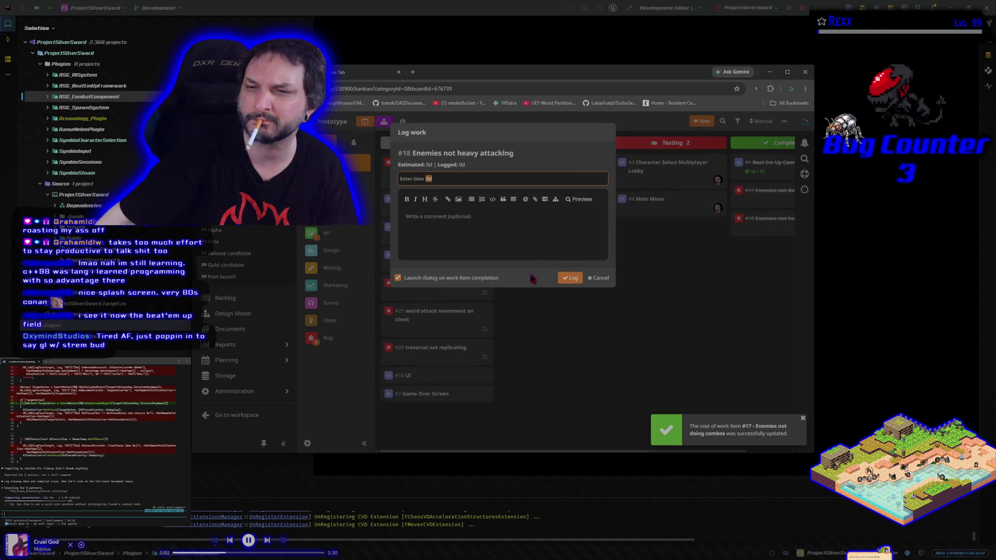
pyautogui.click(568, 279)
# Step: Complete bug #19 with work logged, then place Enemy Spawner below the traversal bug card
pyautogui.moveTo(426, 290)
pyautogui.mouseDown()
pyautogui.moveTo(640, 293)
pyautogui.moveTo(773, 269)
pyautogui.mouseUp()
pyautogui.click(568, 279)
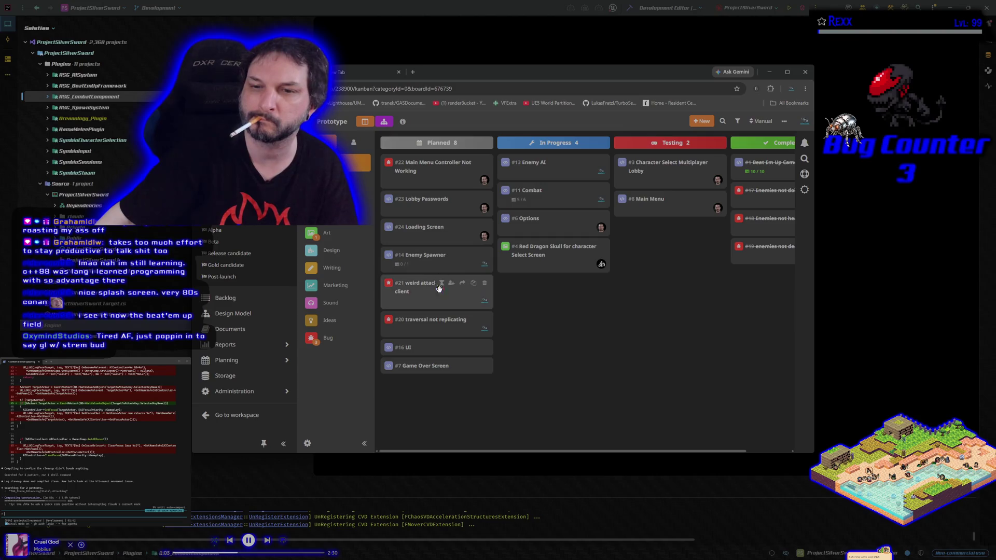
pyautogui.moveTo(415, 255); pyautogui.dragTo(423, 326)
pyautogui.moveTo(427, 171); pyautogui.dragTo(429, 228)
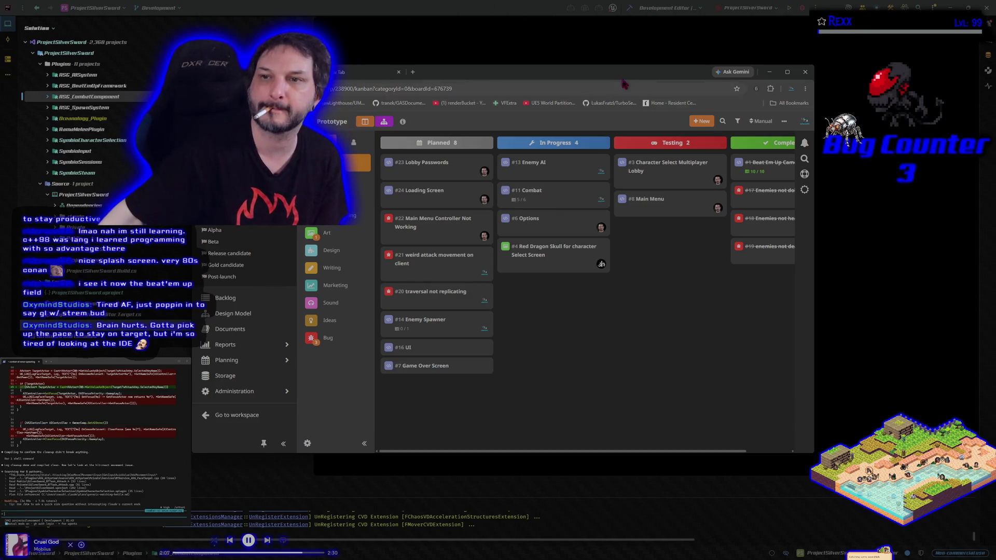
# Step: Switch to Rider to check the build result
pyautogui.click(629, 8)
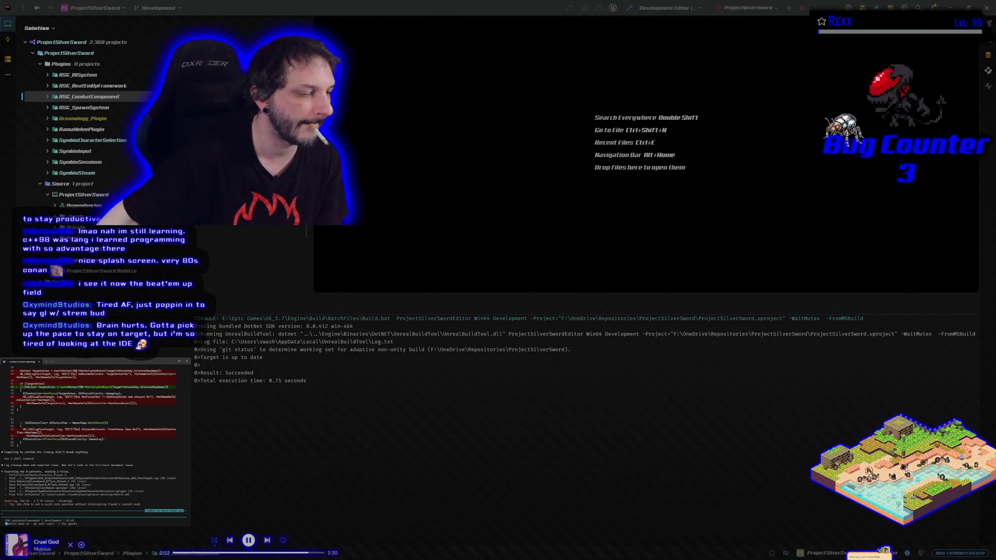
# Step: Return to the HacknPlan board and start a new task
pyautogui.hotkey('alt', 'Tab')
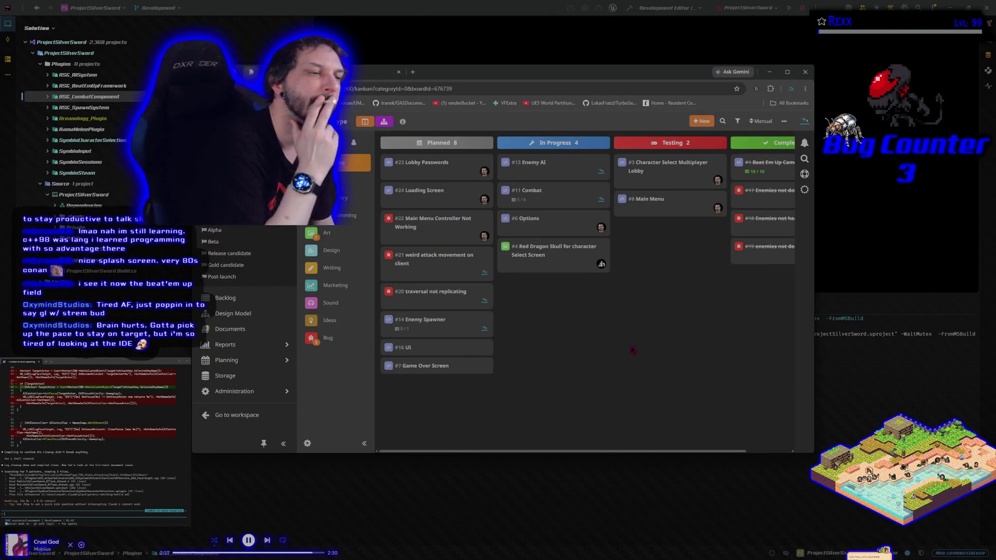
pyautogui.click(702, 121)
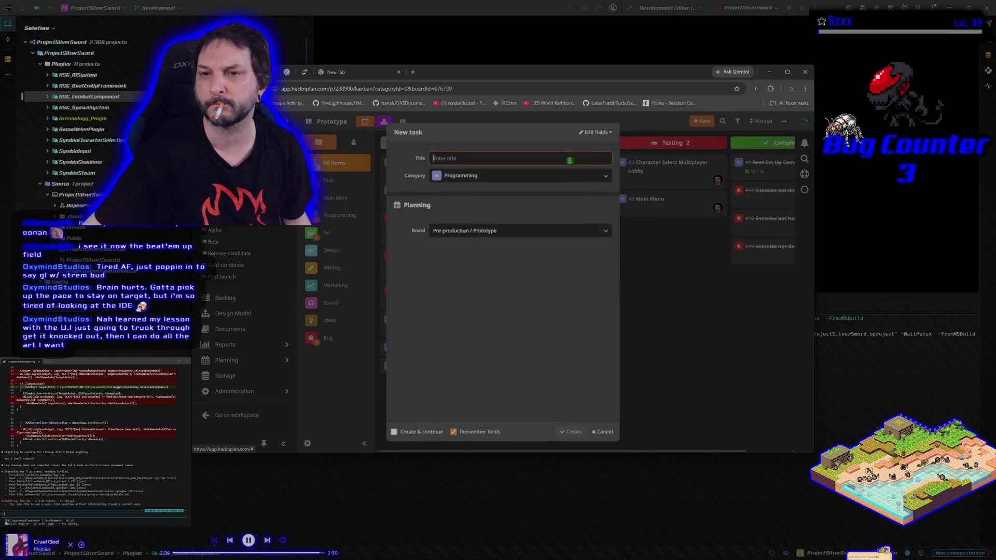
# Step: Create Bug task #25 'player can move during hit react' and drag it into In Progress
pyautogui.click(605, 178)
pyautogui.click(460, 273)
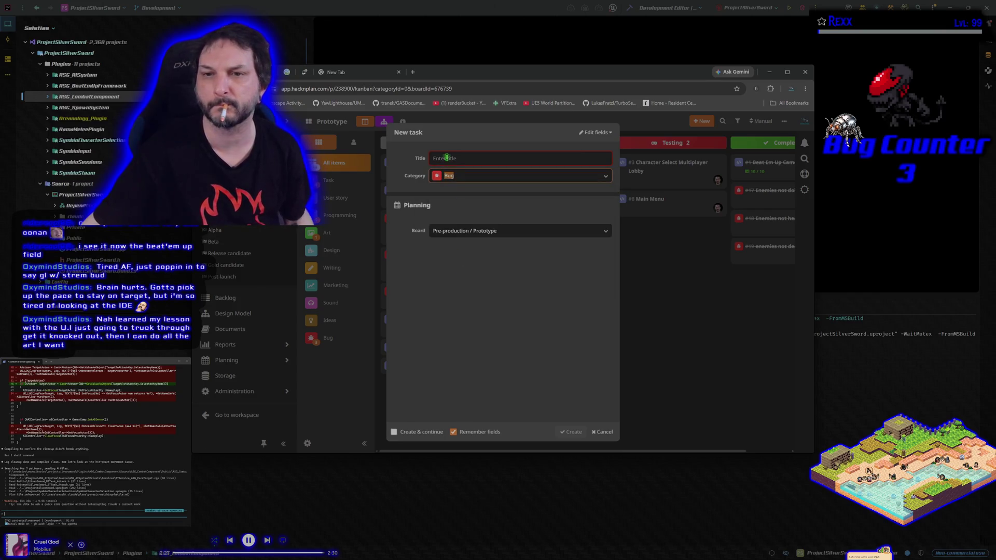
pyautogui.click(447, 157)
pyautogui.write('playe')
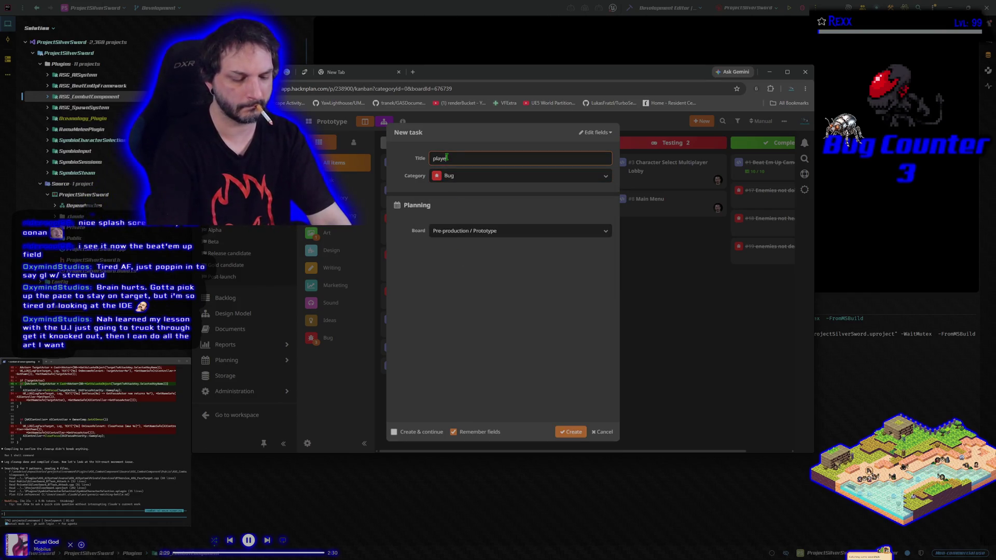
pyautogui.write('r can move duri')
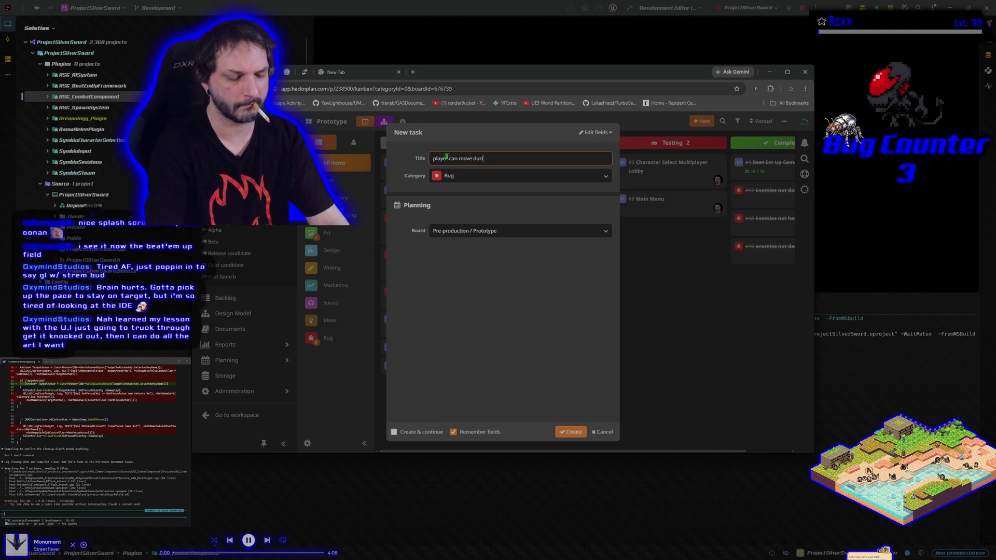
pyautogui.write('ng hit react')
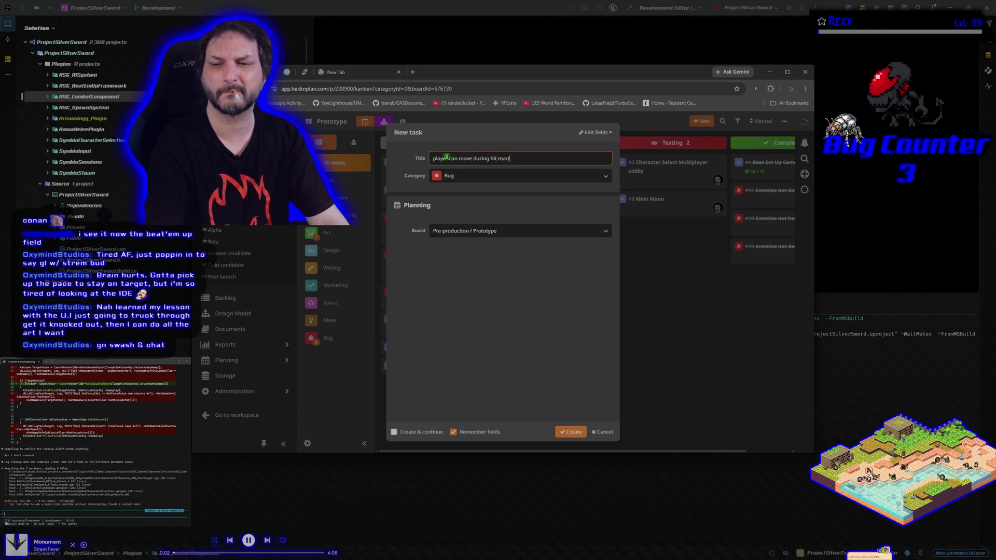
pyautogui.click(569, 432)
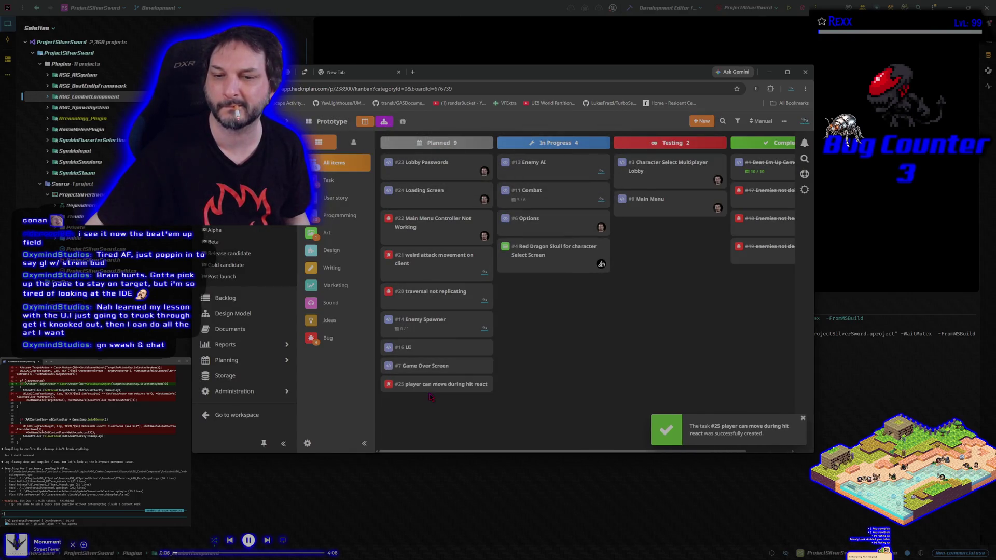
pyautogui.moveTo(423, 384)
pyautogui.mouseDown()
pyautogui.moveTo(540, 356)
pyautogui.moveTo(551, 299)
pyautogui.mouseUp()
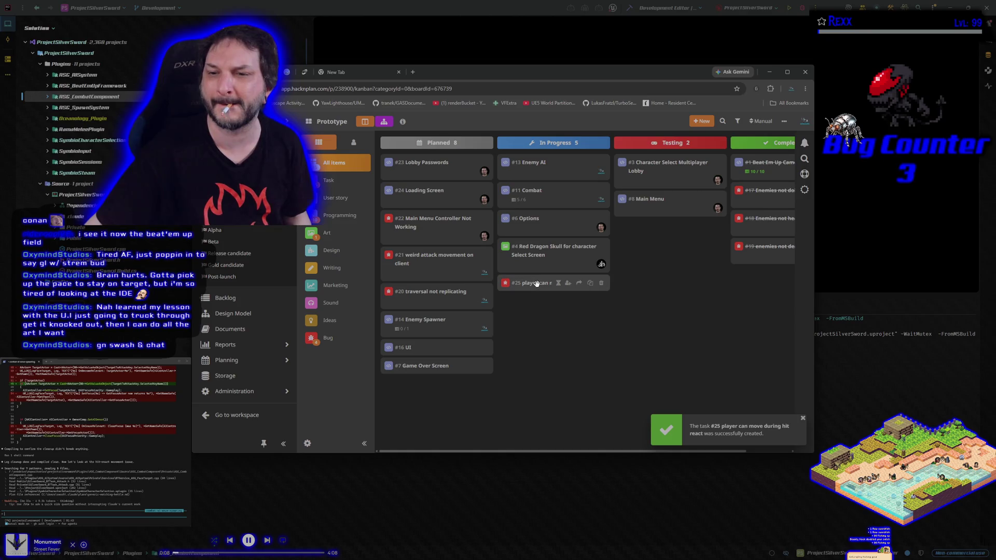
# Step: Check assignees on card #25, then move it to the top of In Progress under Enemy AI
pyautogui.click(554, 283)
pyautogui.click(598, 225)
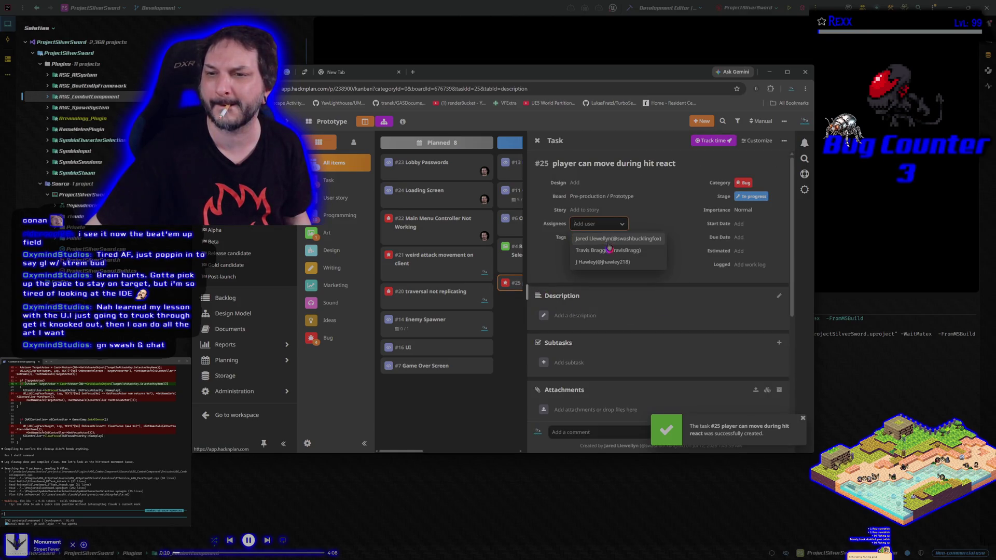
pyautogui.click(461, 418)
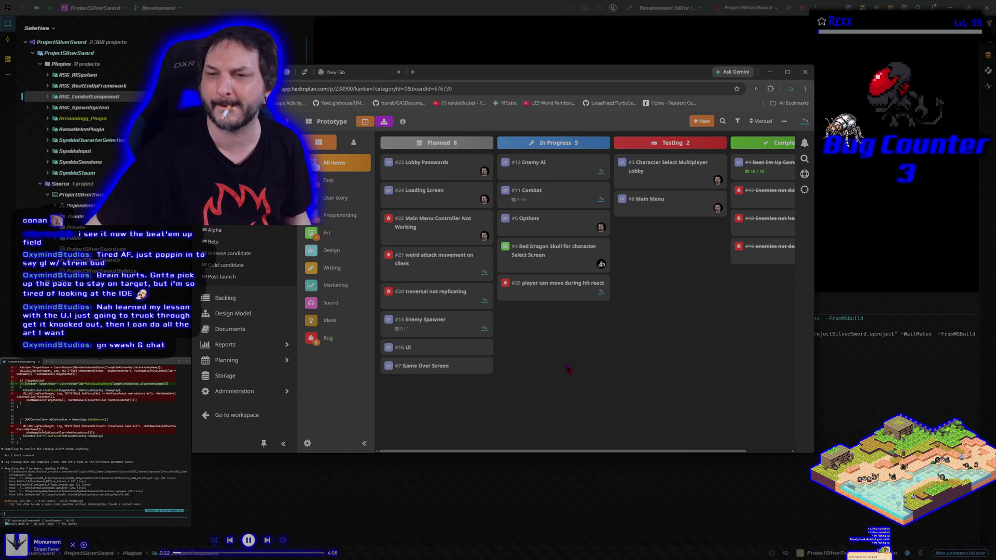
pyautogui.moveTo(569, 283)
pyautogui.mouseDown()
pyautogui.moveTo(563, 164)
pyautogui.moveTo(552, 195)
pyautogui.mouseUp()
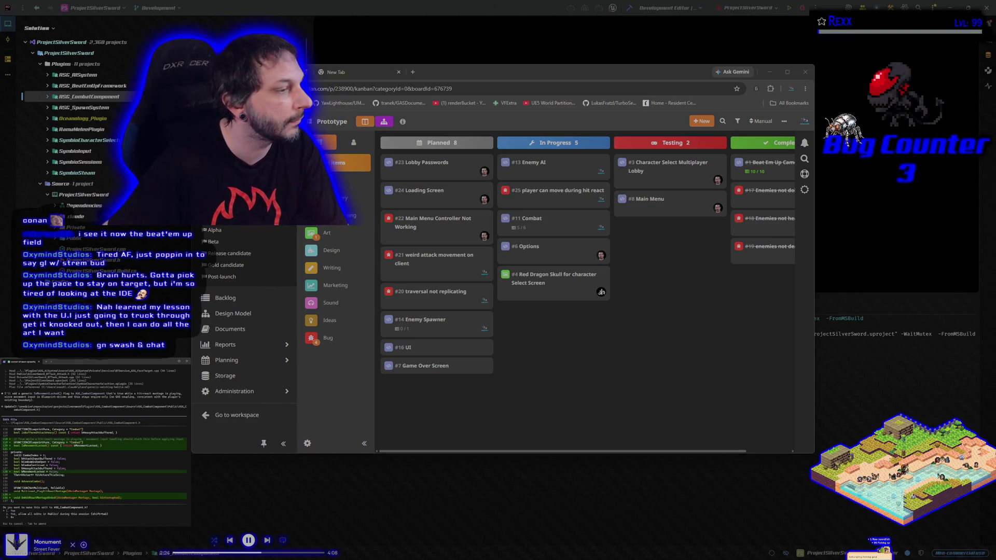
# Step: Approve the combat component edit, ask 'will this work for enemies too?', and answer 'just player-only for now'
pyautogui.press('Return')
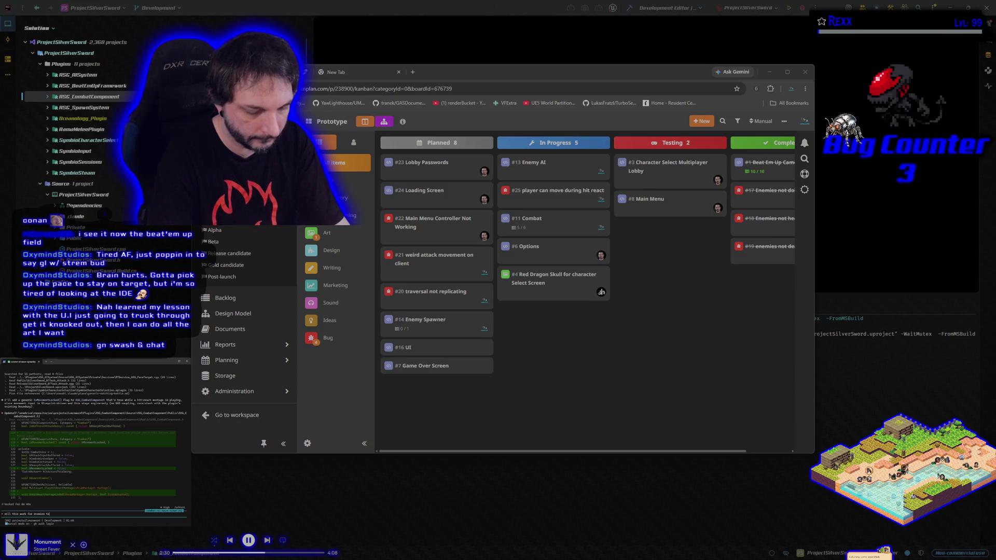
pyautogui.write('o?')
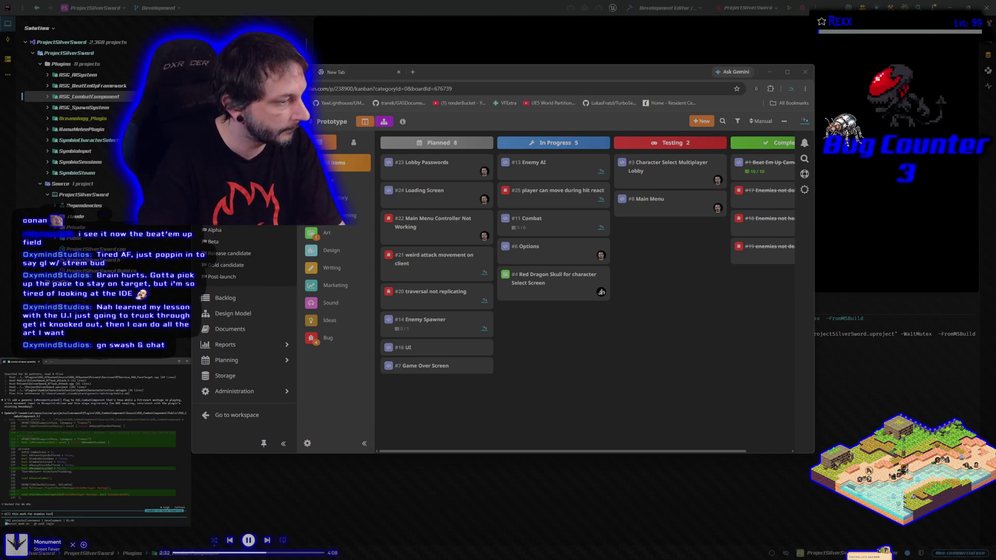
pyautogui.press('Return')
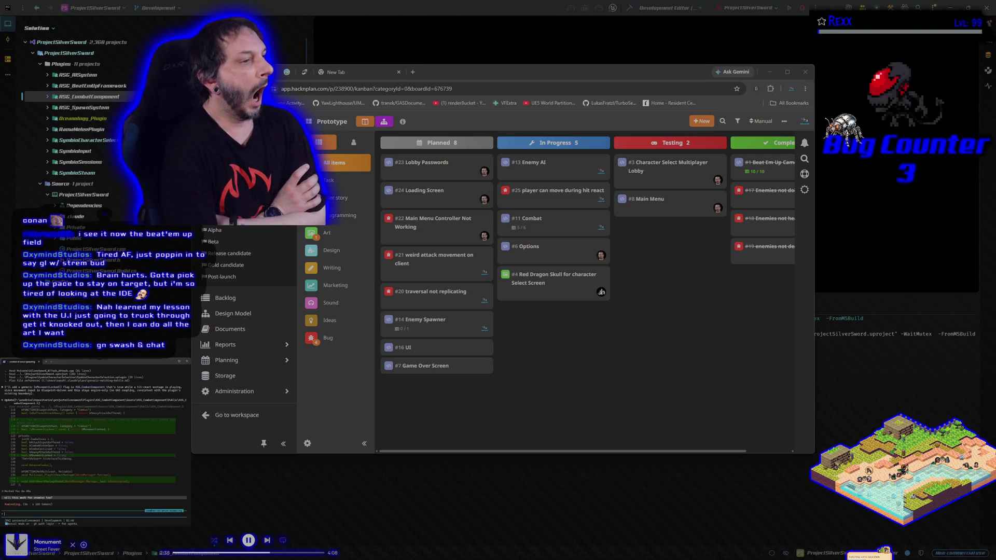
pyautogui.write('just player-only for now')
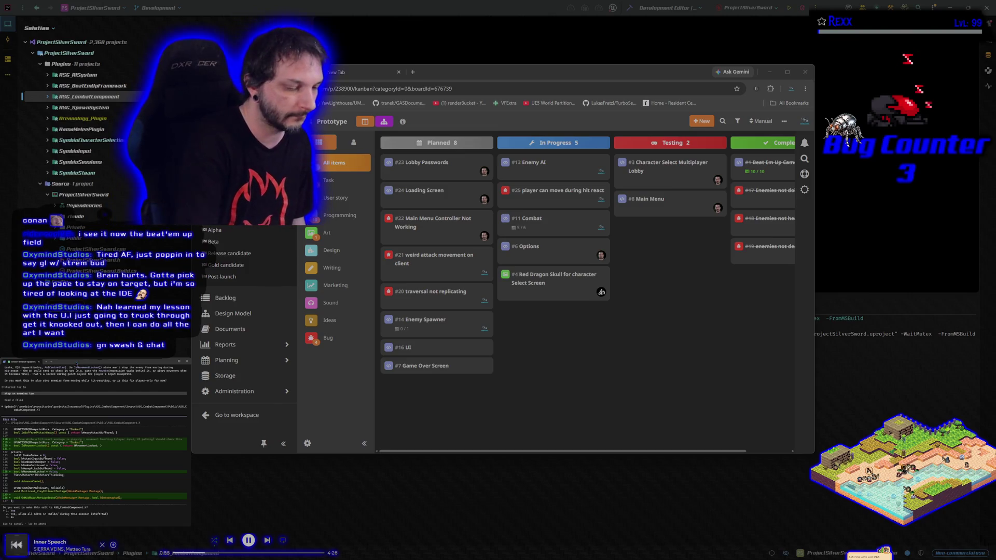
# Step: Approve the ASG_CombatComponent and Character_Enemy header and source edits, then allow the build check
pyautogui.press('Return')
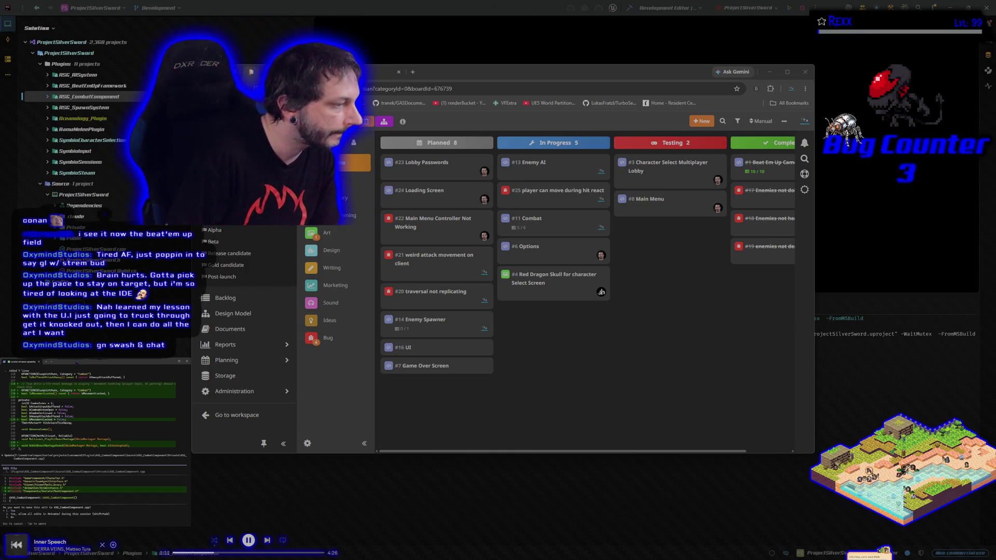
pyautogui.press('Return')
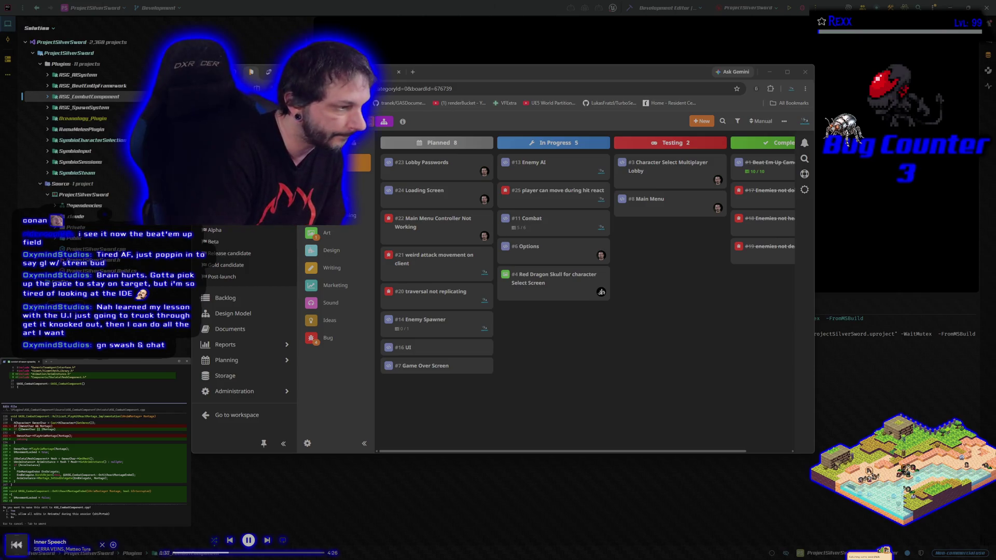
pyautogui.press('Return')
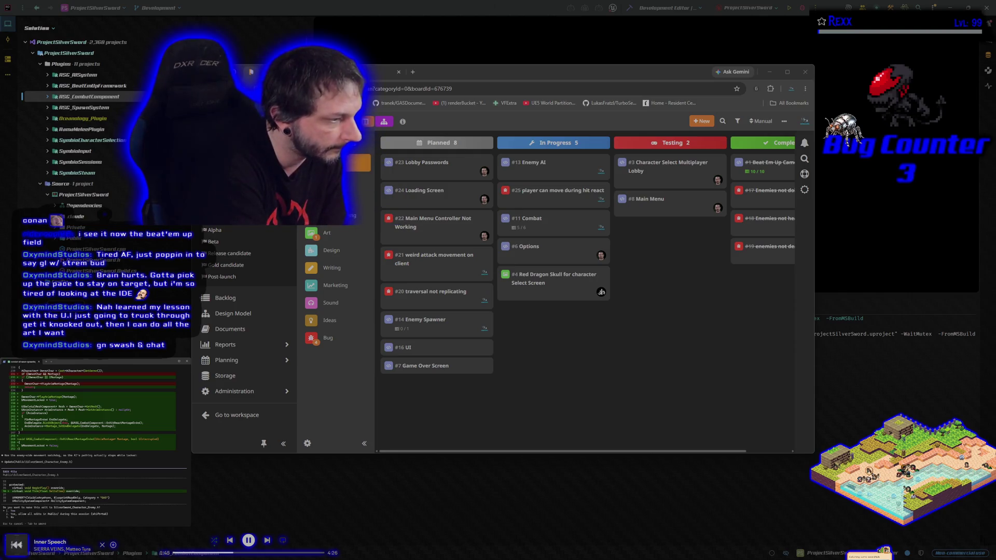
pyautogui.press('Return')
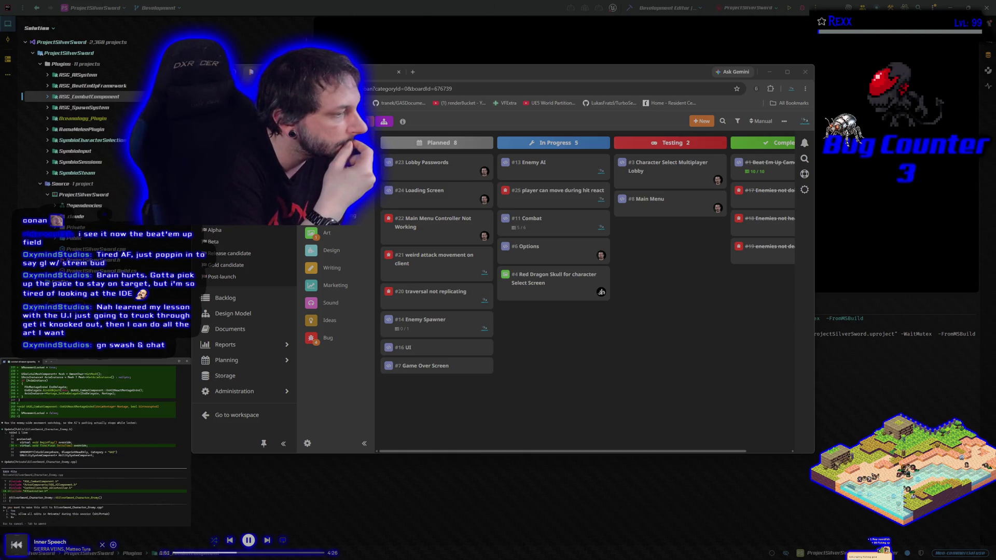
pyautogui.press('Return')
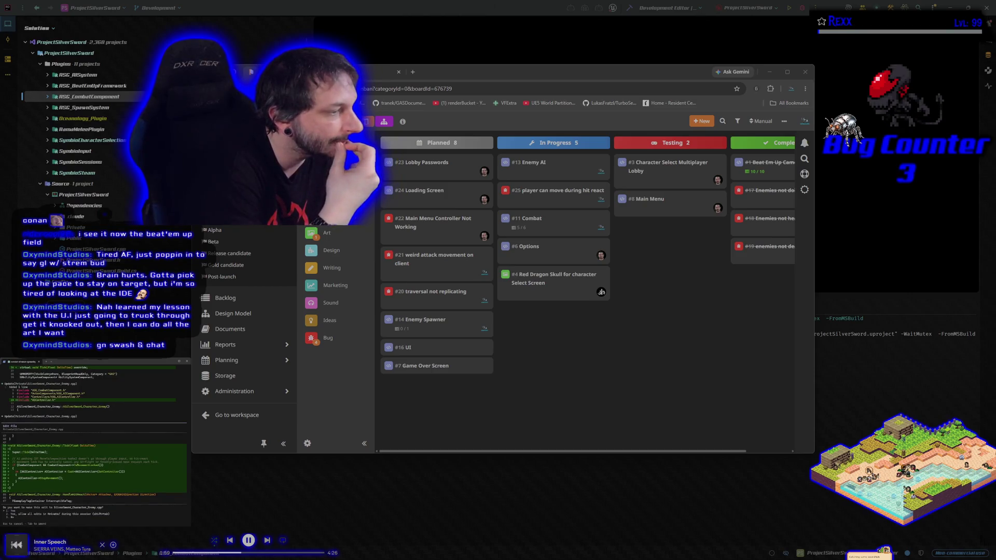
pyautogui.press('Return')
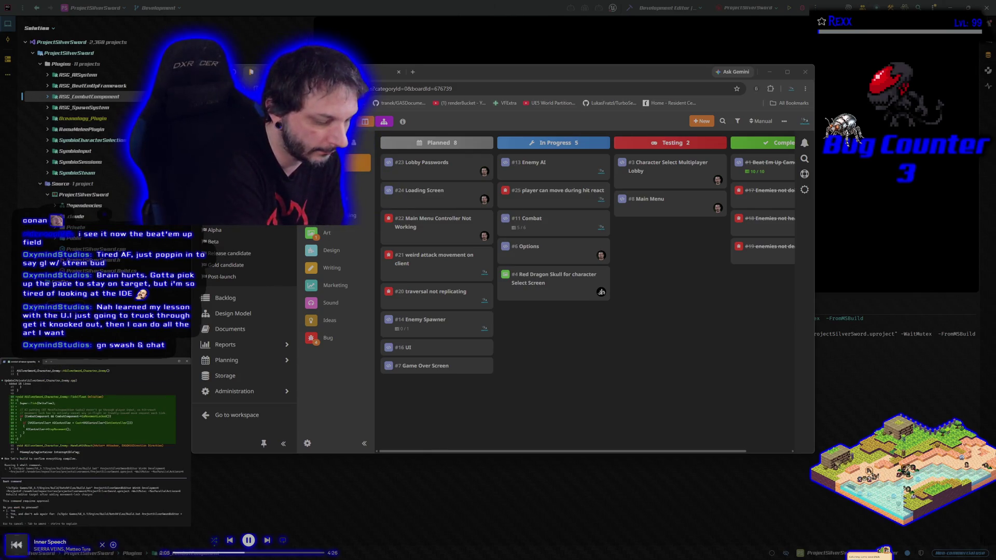
pyautogui.press('Return')
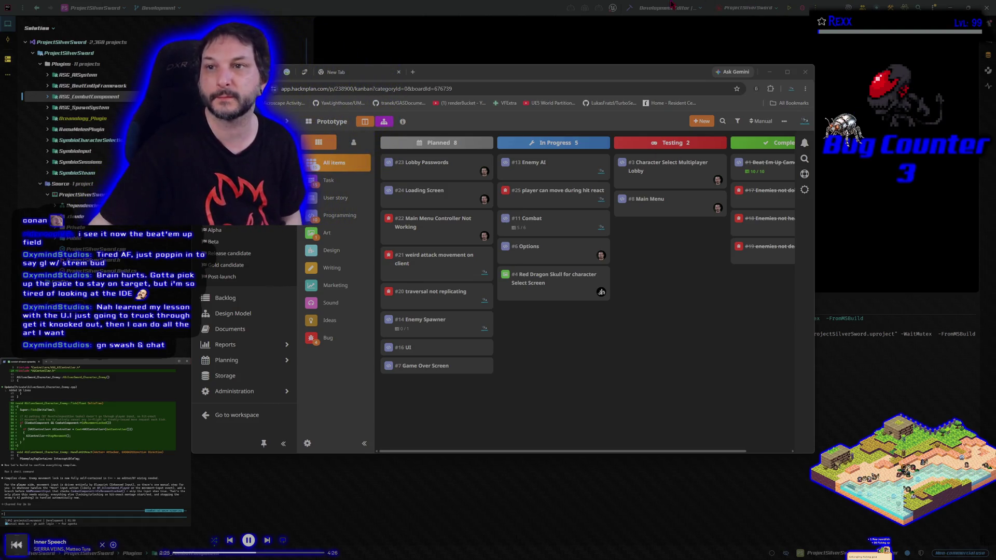
# Step: Bring Rider forward to build the project
pyautogui.click(630, 8)
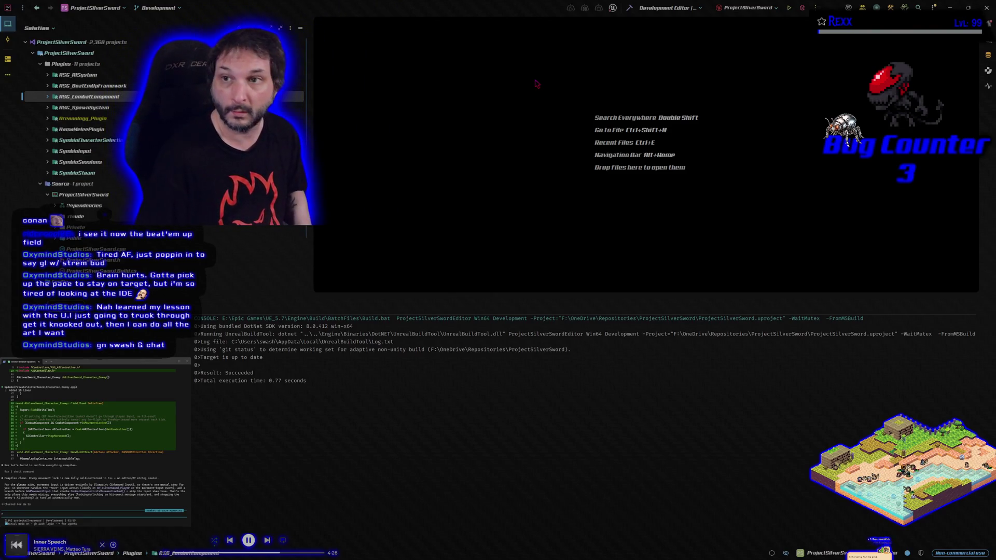
# Step: Rebuild the project and launch the Unreal Editor with the debugger attached
pyautogui.click(629, 8)
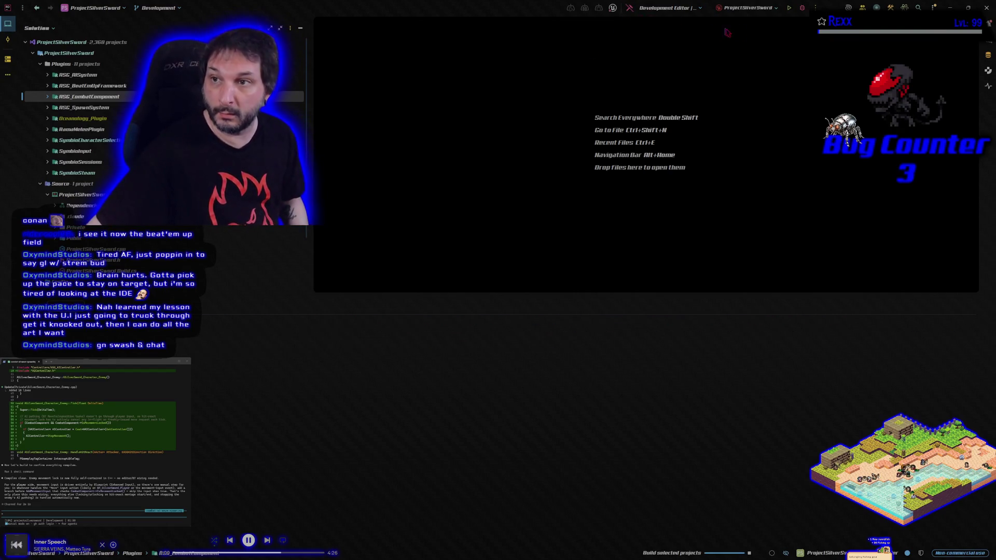
pyautogui.click(802, 9)
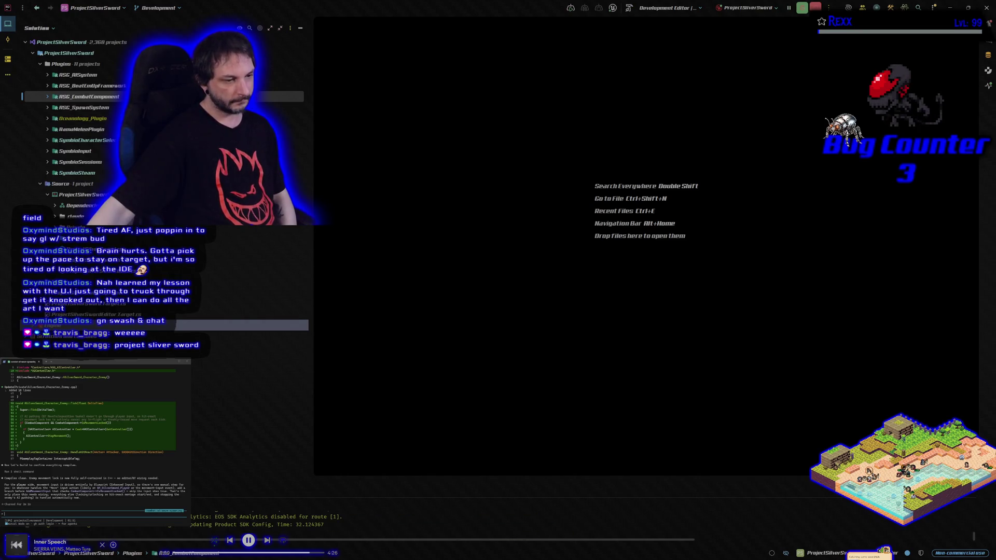
pyautogui.scroll(-2, 265, 286)
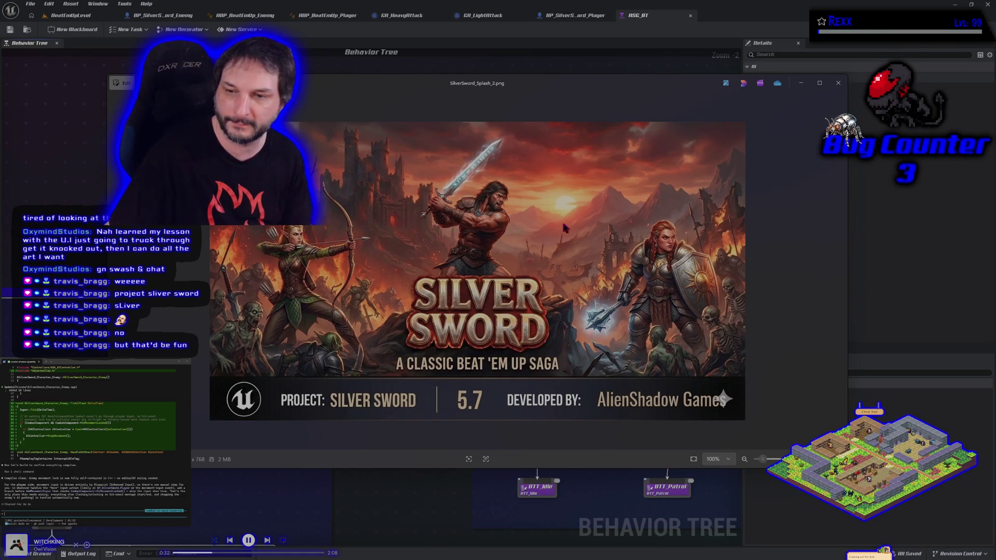
# Step: Close the SilverSword_Splash_2.png viewer to reveal the RSG_BT behavior tree
pyautogui.click(838, 83)
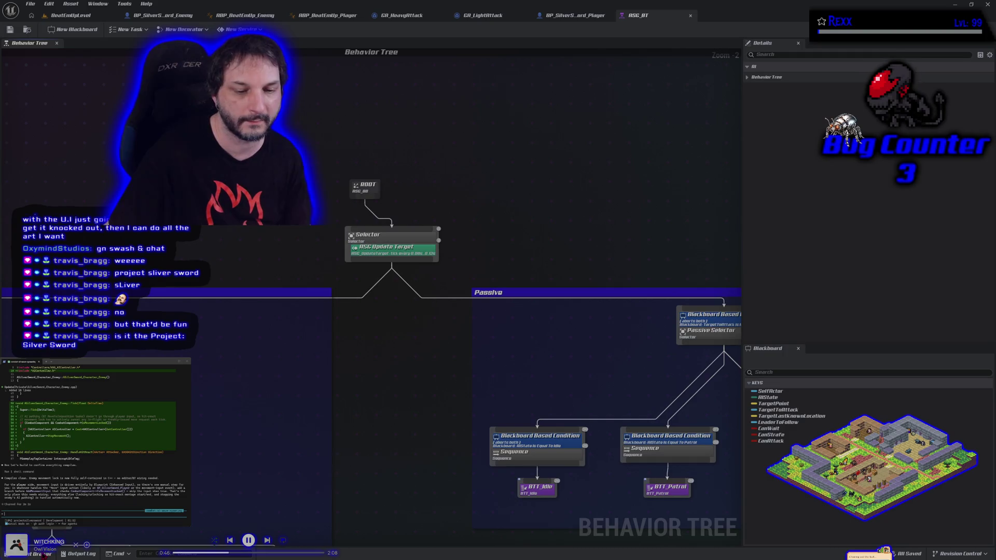
# Step: Open the Content Drawer and go back to the Content › Characters folder with the Mannequin folders
pyautogui.hotkey('ctrl', 'space')
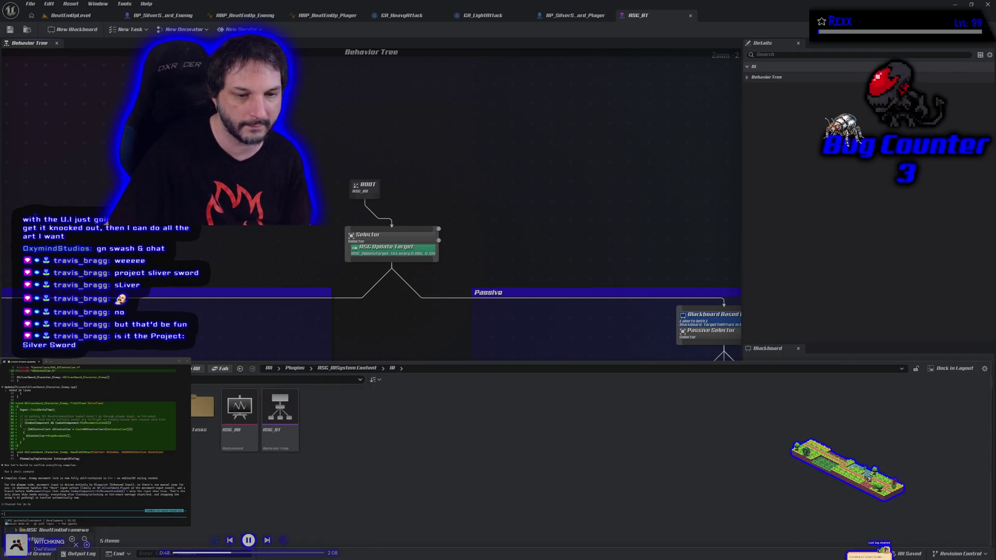
pyautogui.hotkey('alt', 'Left')
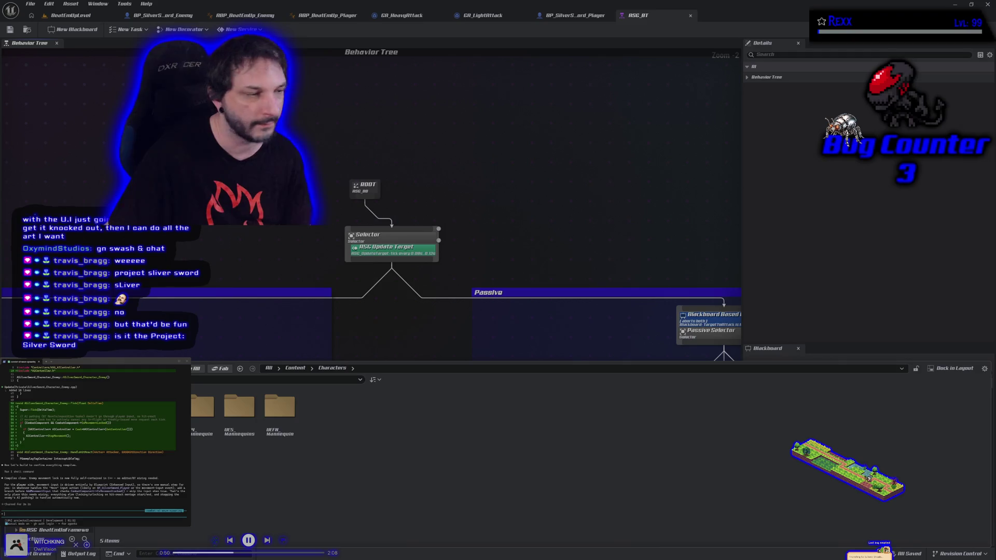